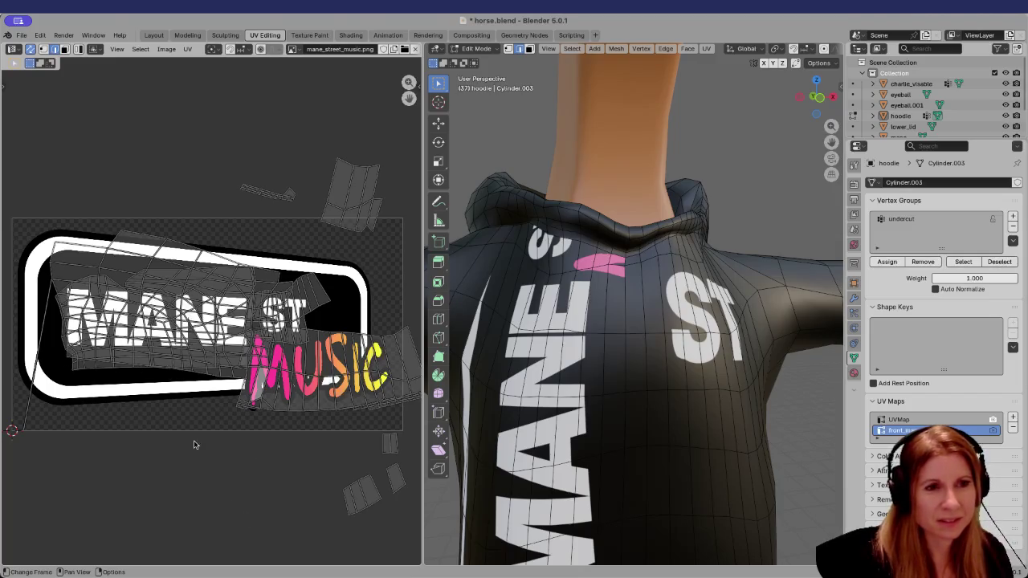
Try selecting the MANE UV island and single faces on it in face mode, then clear the selection
scroll(634, 321, down, 5)
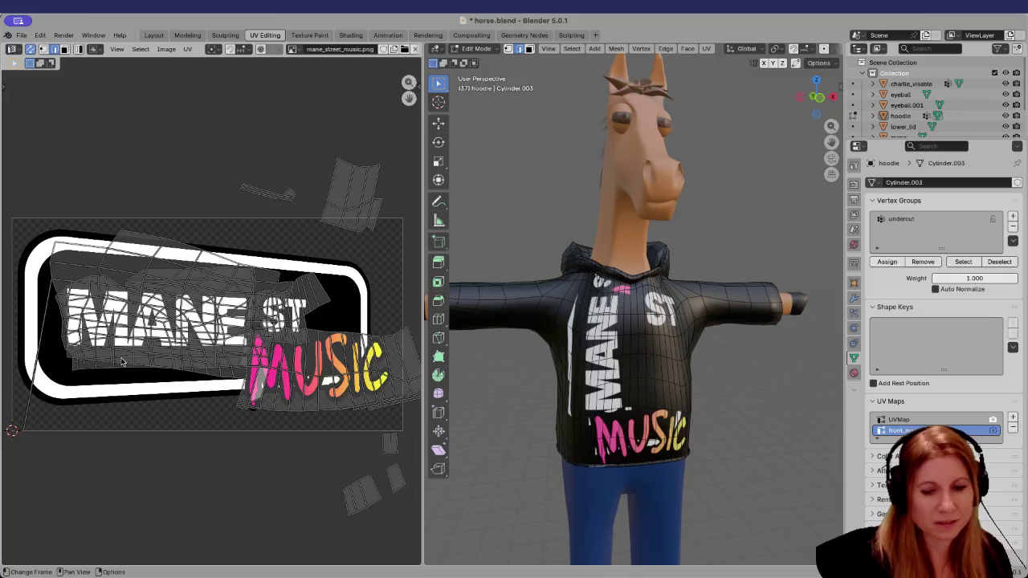
key(l)
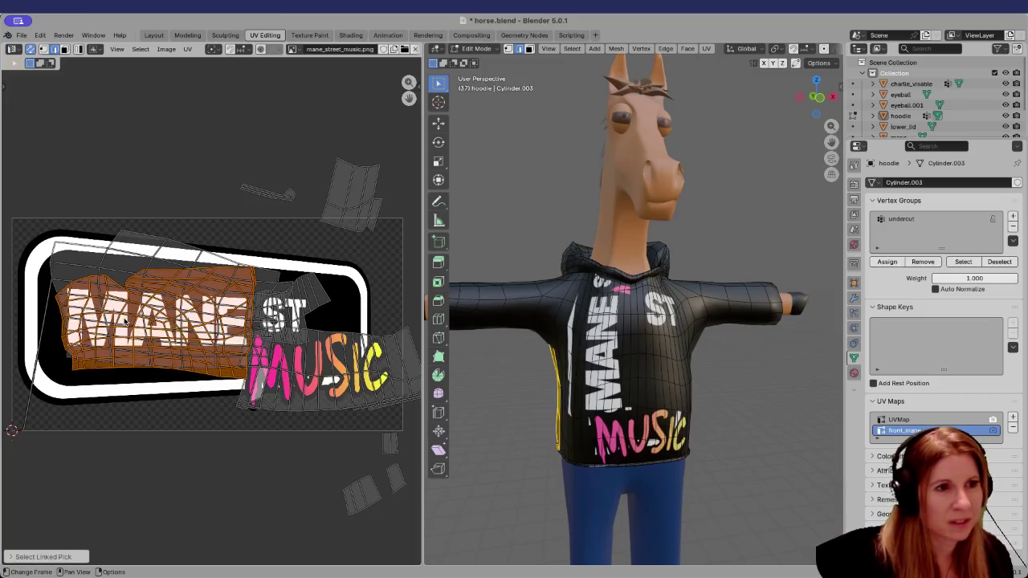
click(129, 455)
key(l)
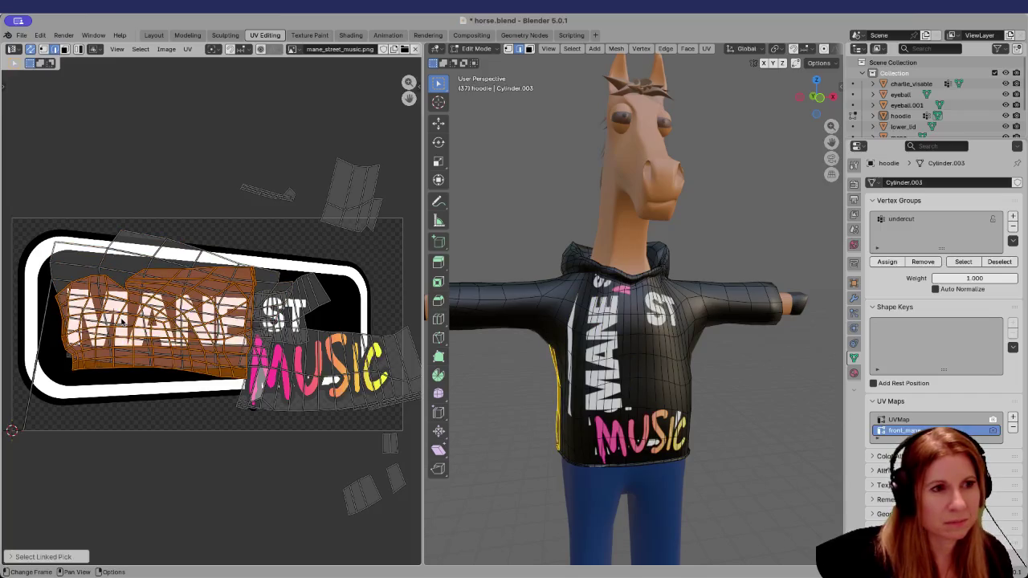
click(88, 391)
scroll(92, 391, up, 4)
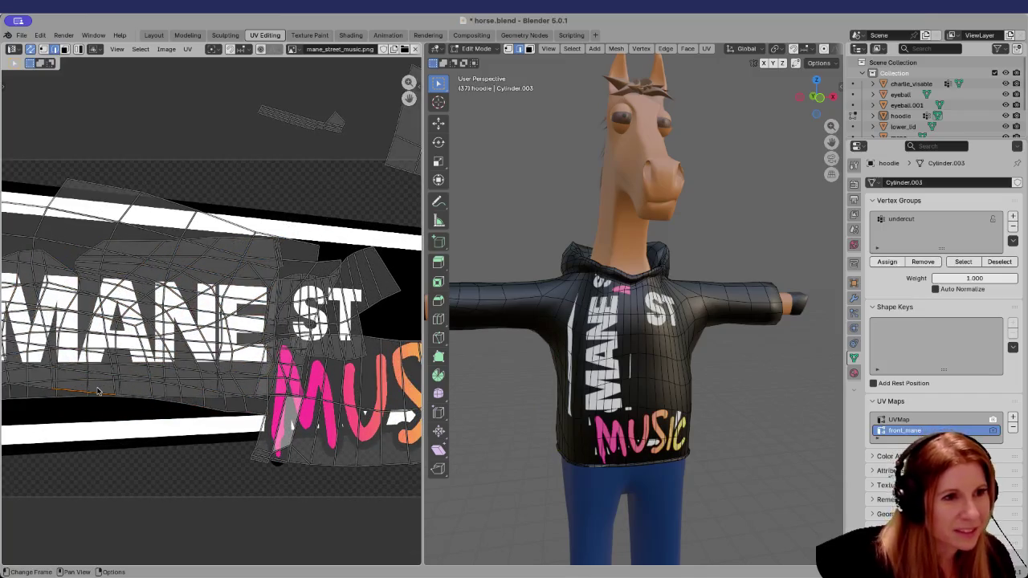
key(3)
click(91, 378)
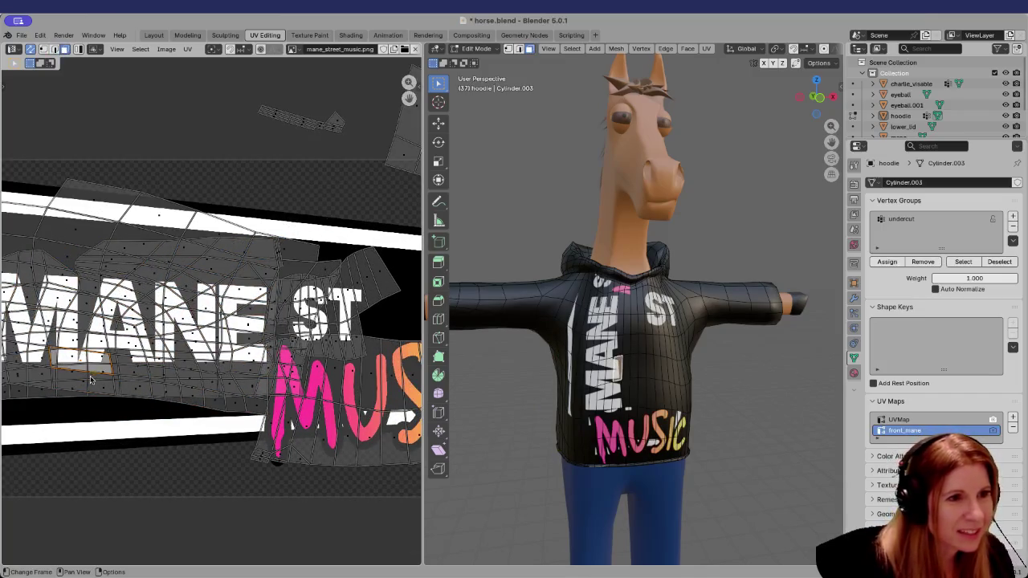
click(85, 382)
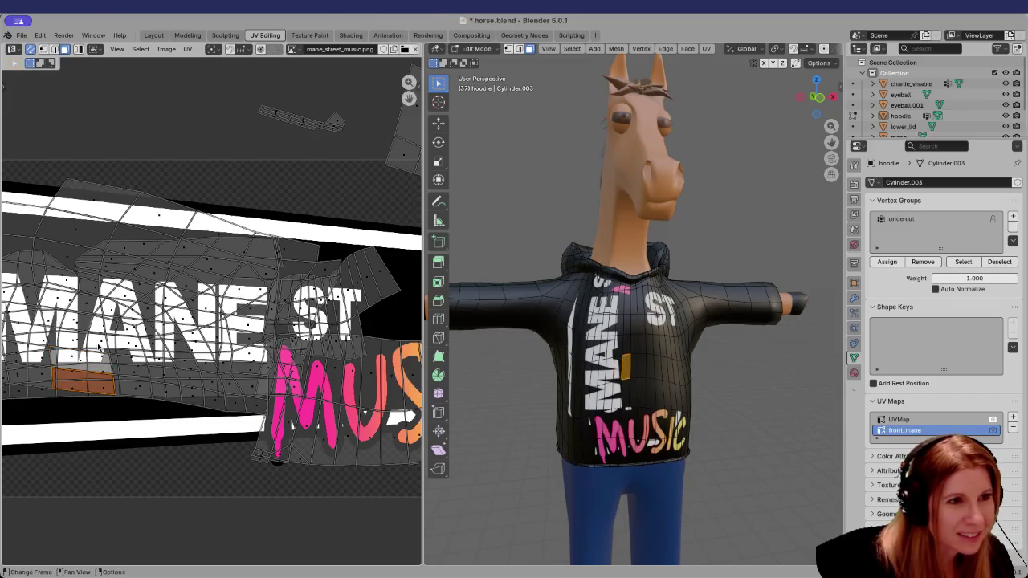
click(111, 444)
Select the MANE UV island together with the overlapping island above it
scroll(126, 328, down, 2)
scroll(115, 339, up, 2)
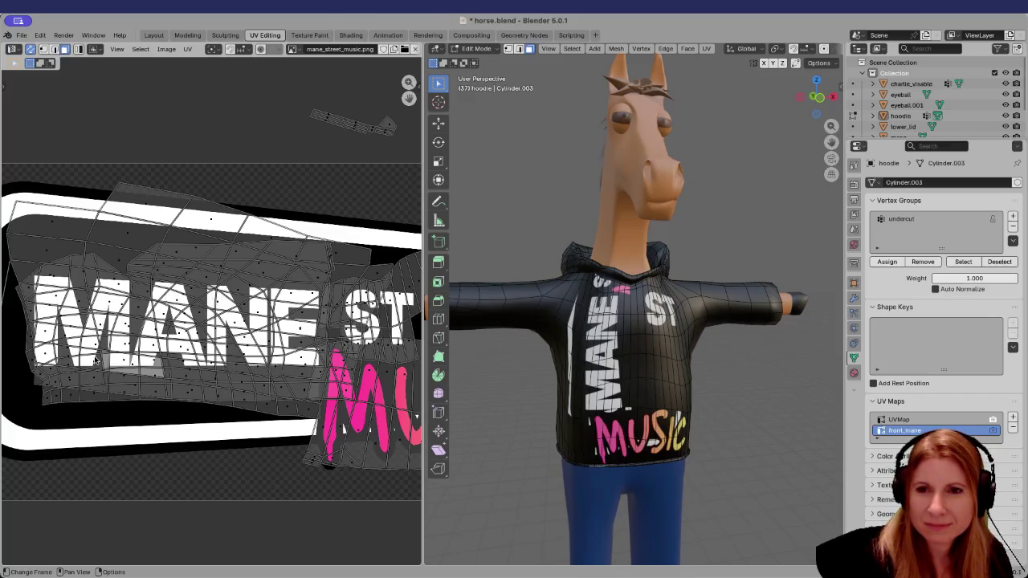
scroll(95, 354, down, 1)
scroll(161, 361, down, 1)
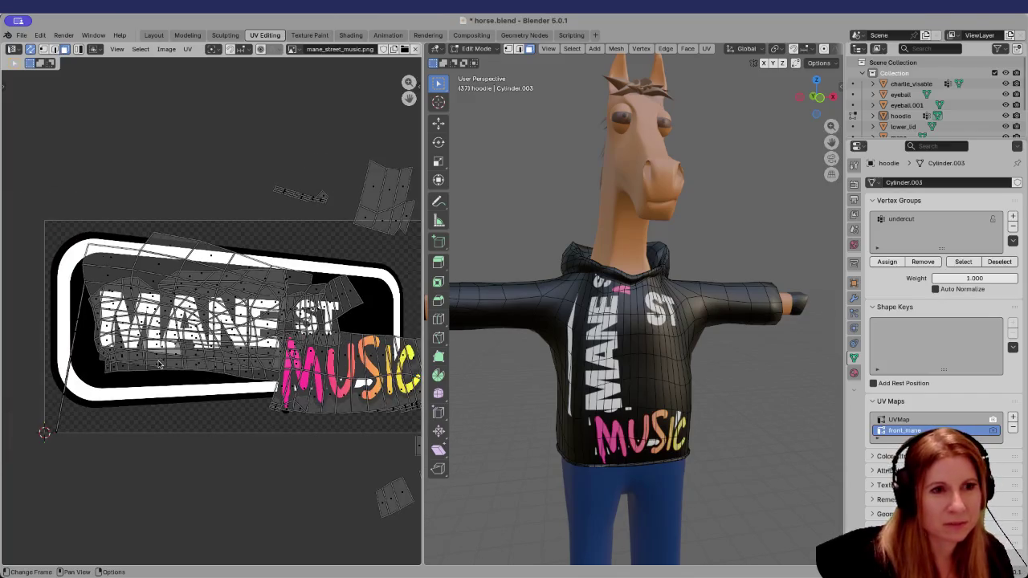
scroll(213, 371, up, 1)
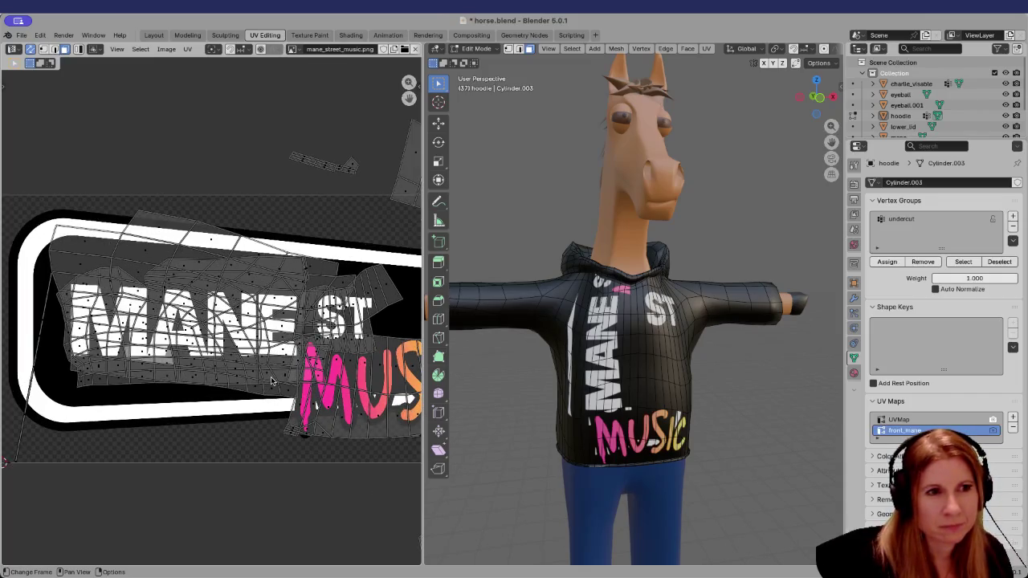
scroll(270, 379, up, 1)
scroll(267, 373, down, 1)
scroll(261, 363, down, 1)
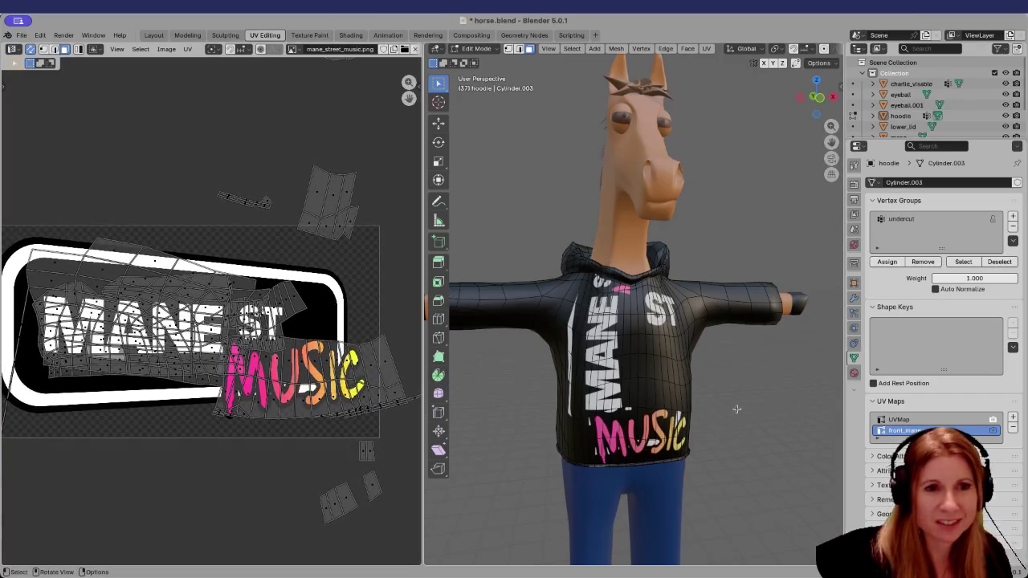
scroll(648, 389, up, 2)
scroll(611, 361, down, 2)
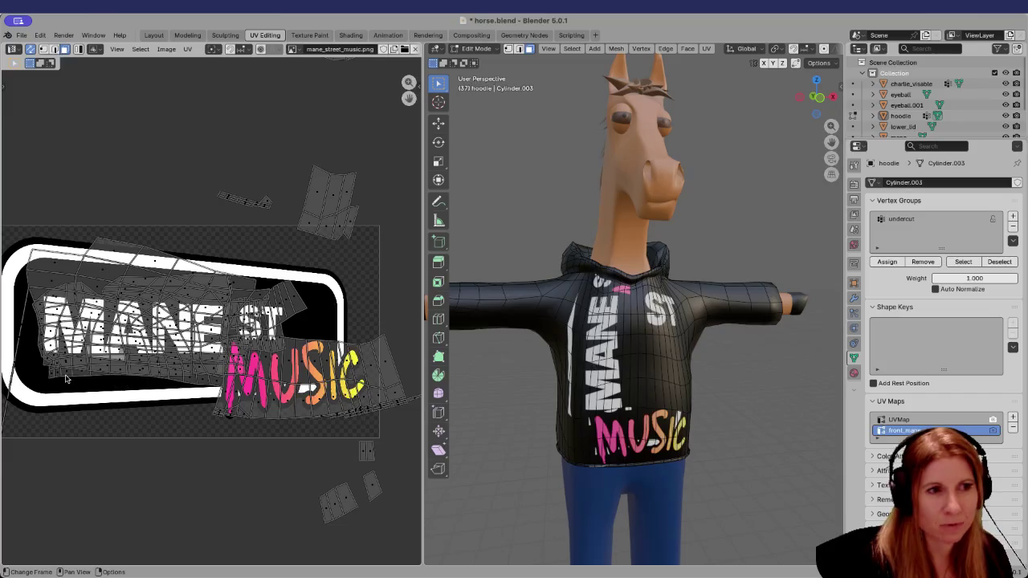
key(l)
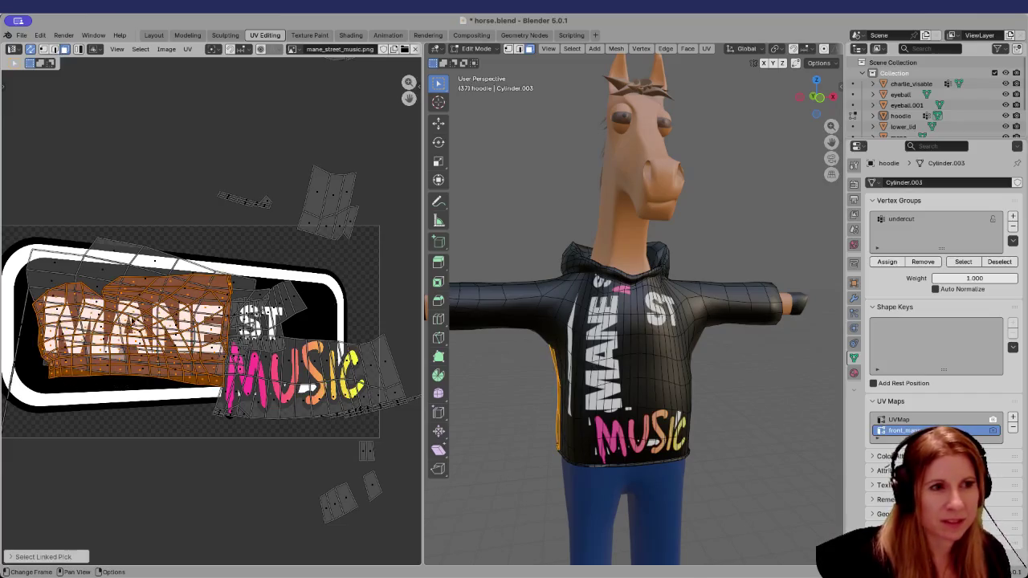
key(l)
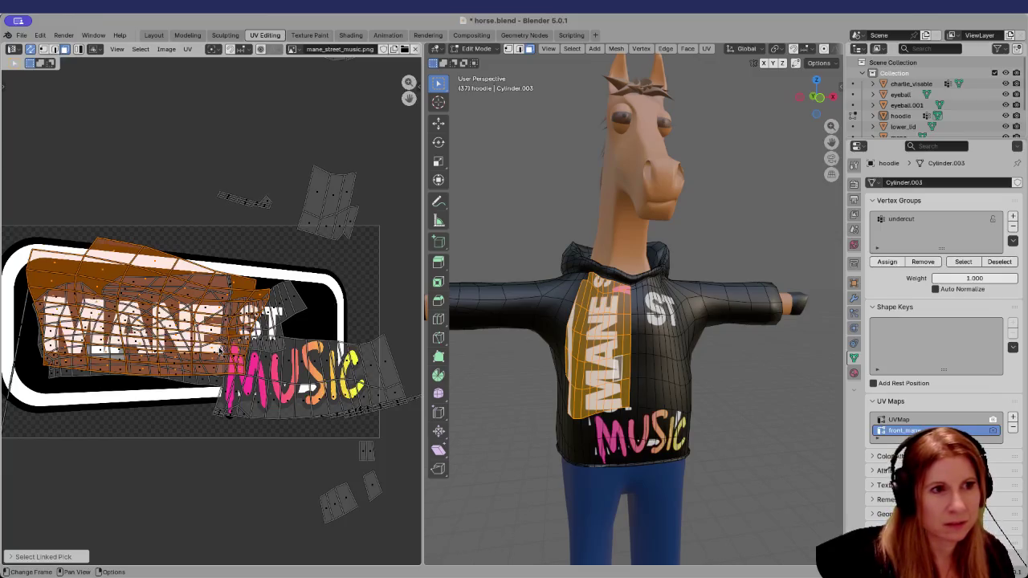
Move the strip of faces along the island's top edge above the texture image
click(96, 238)
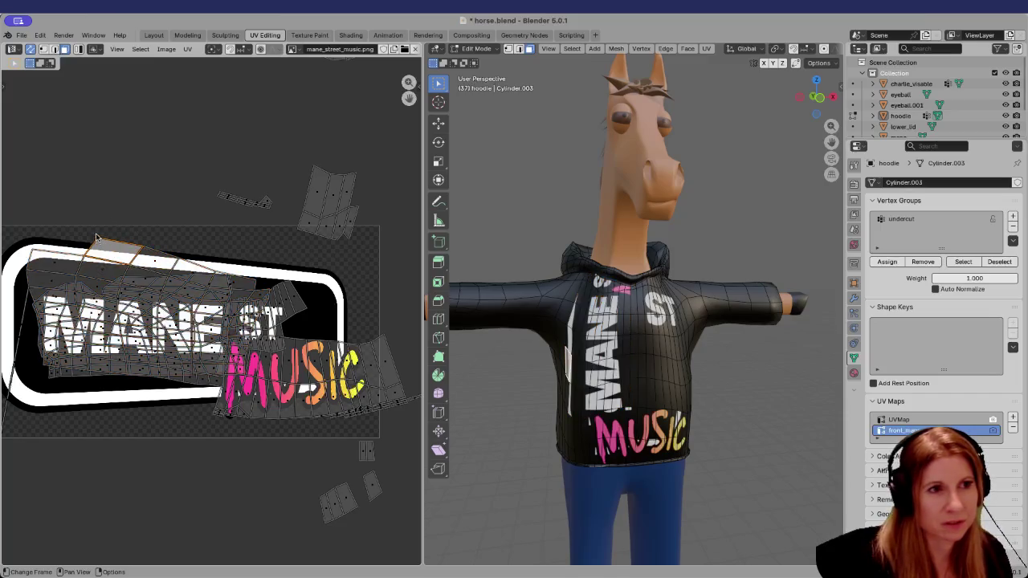
ctrl+click(110, 237)
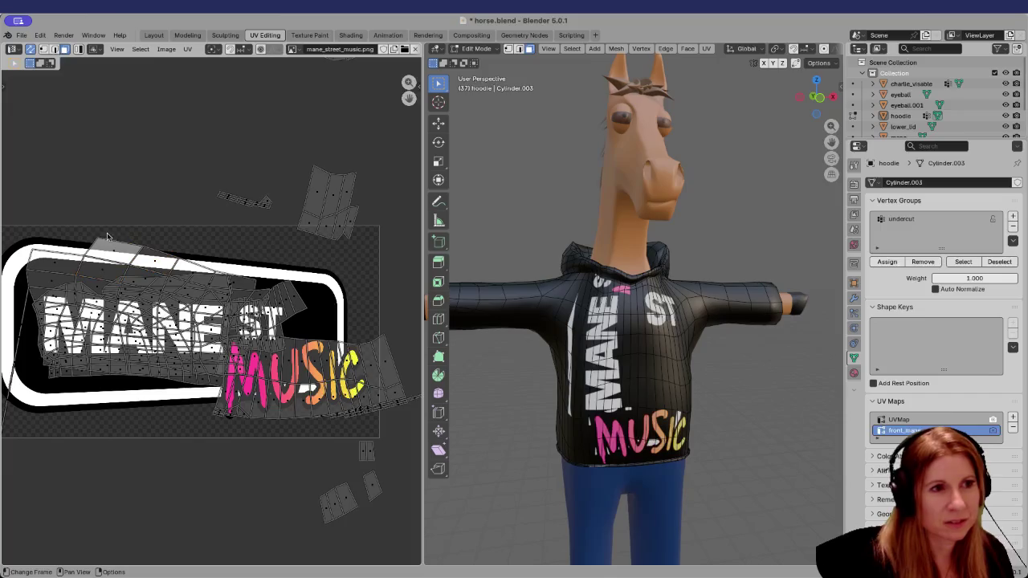
ctrl+click(177, 271)
ctrl+click(200, 285)
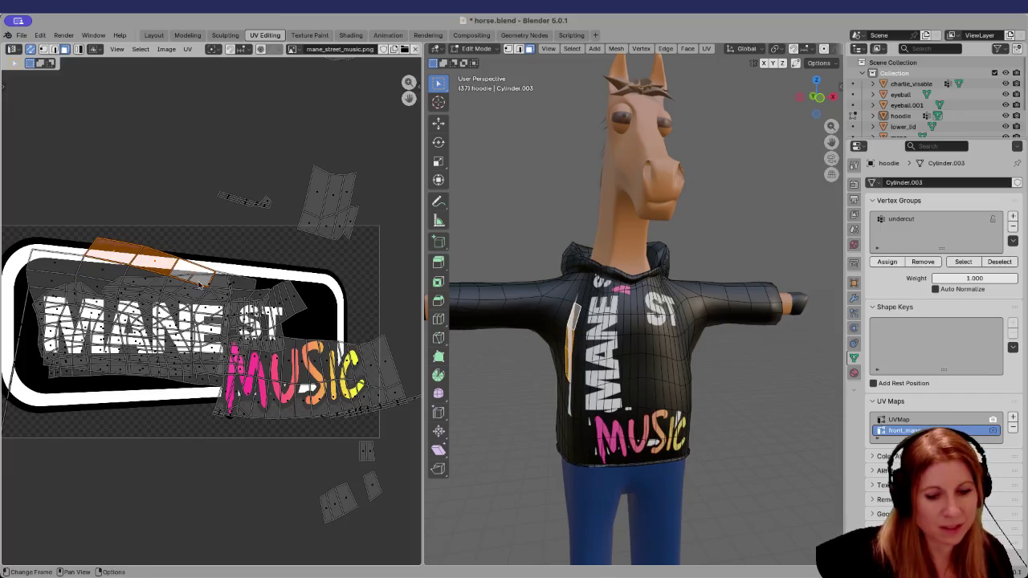
key(g)
click(259, 167)
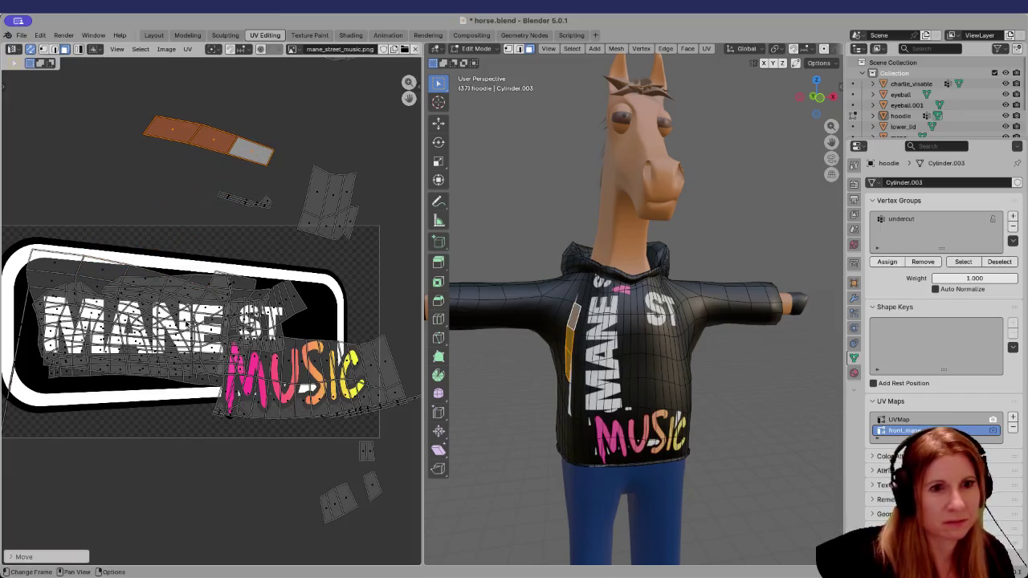
click(172, 443)
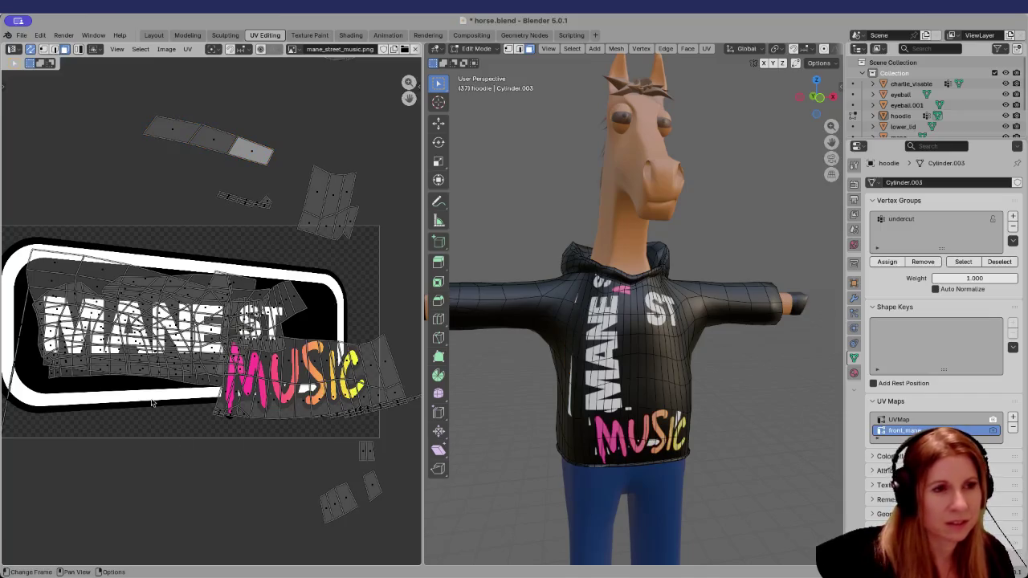
Move two top-left faces of the island above the texture image as well
click(56, 263)
shift+click(106, 273)
key(g)
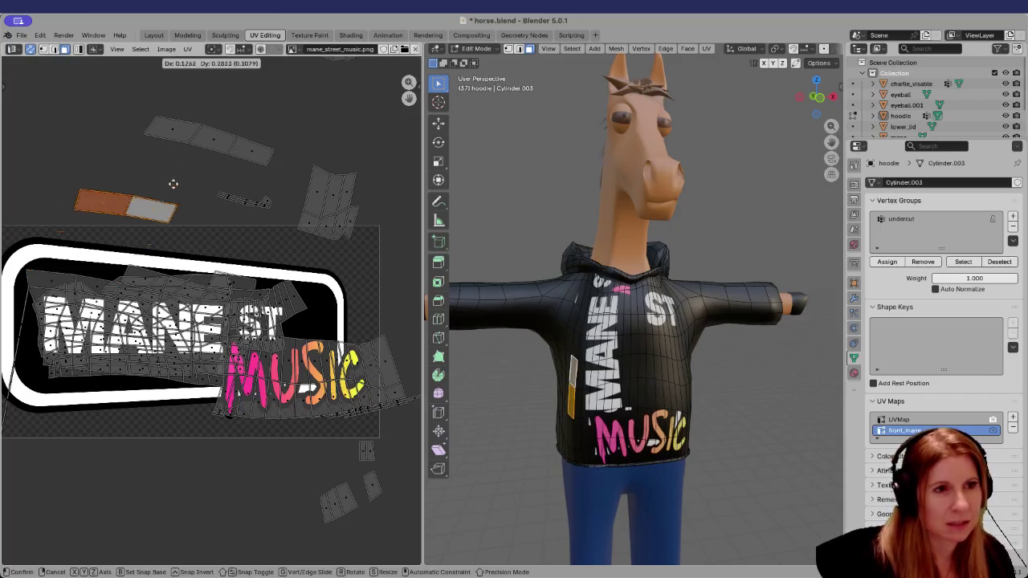
click(187, 154)
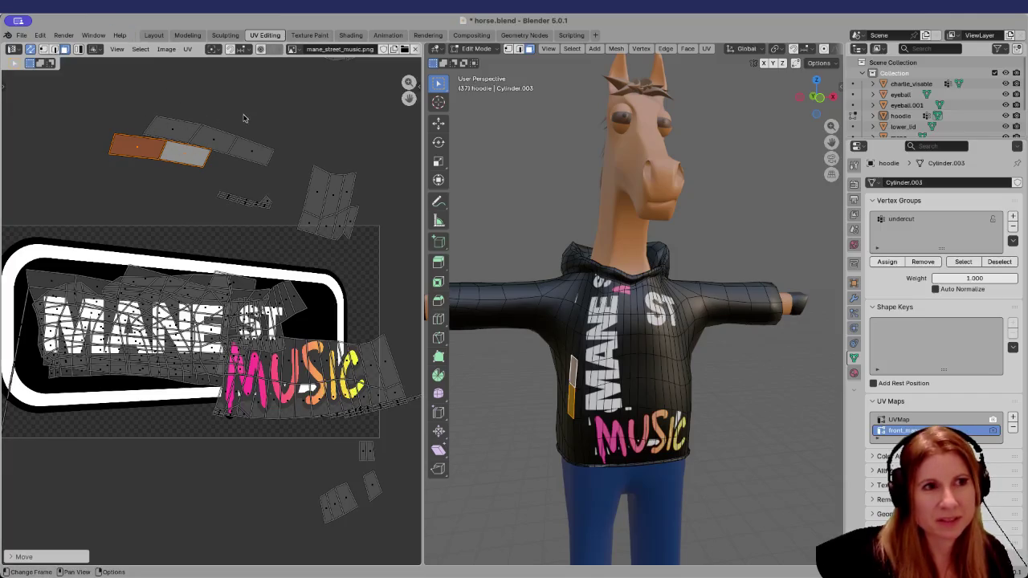
Check faces on the moved strip and the right island, then clear the UV selection
click(250, 146)
click(325, 219)
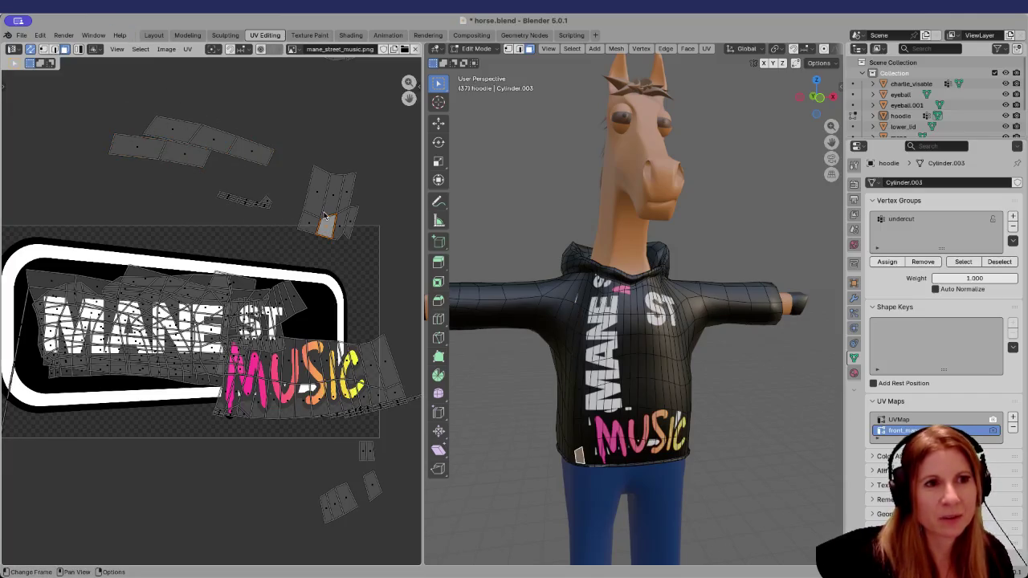
click(318, 191)
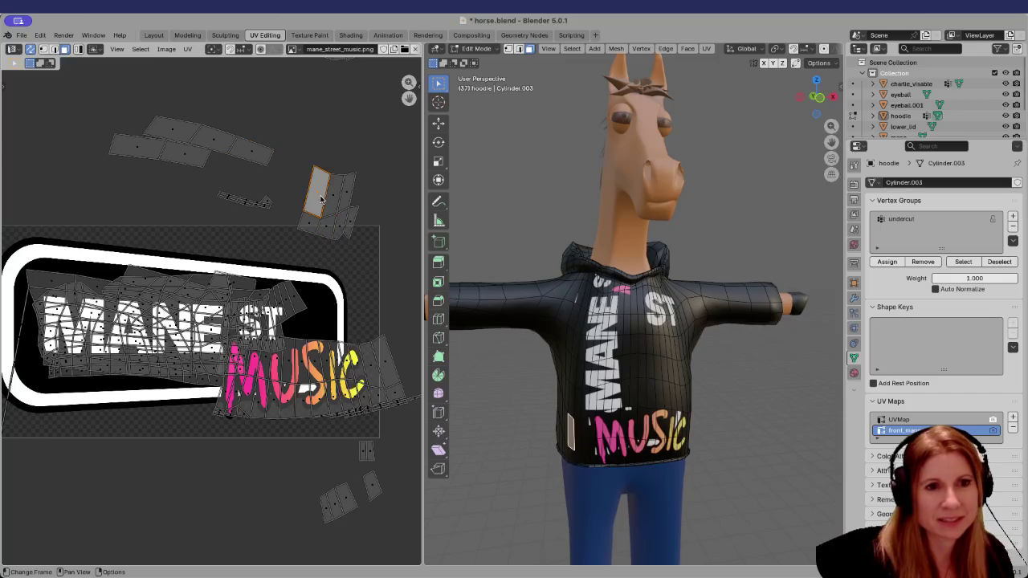
click(141, 481)
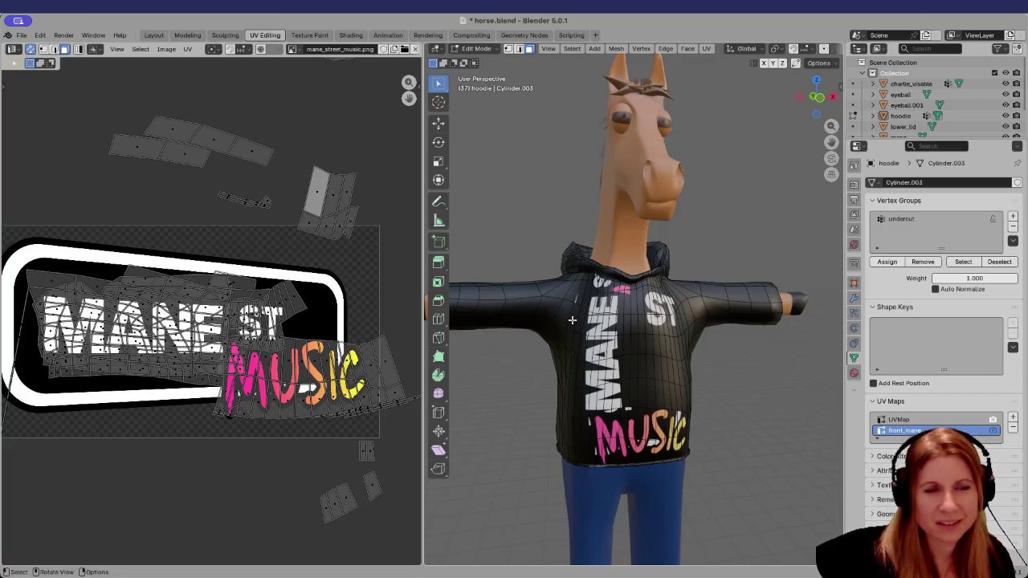
Drag one small face from the top of the MANE ST island up among the upper UV pieces
click(575, 297)
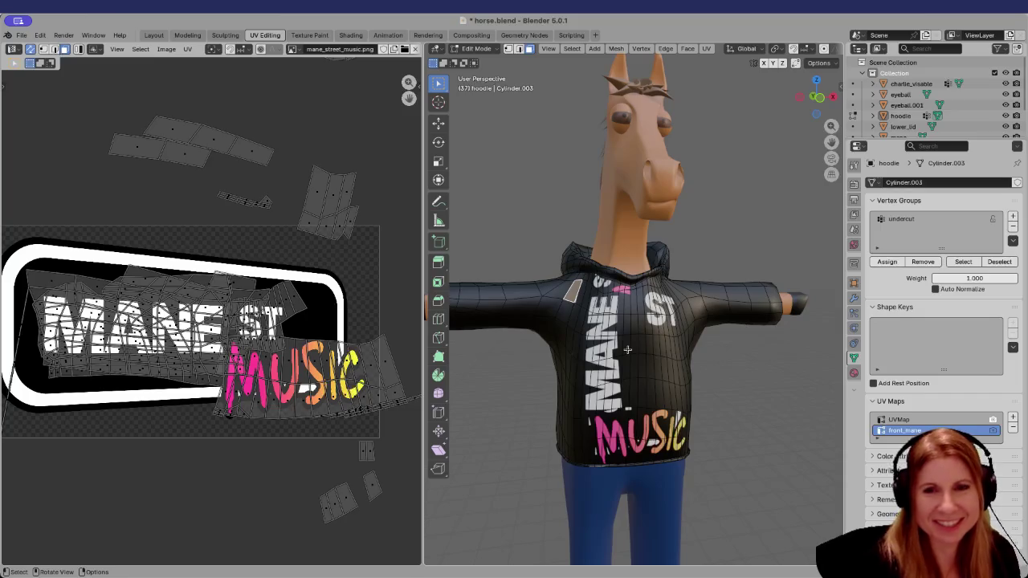
click(183, 215)
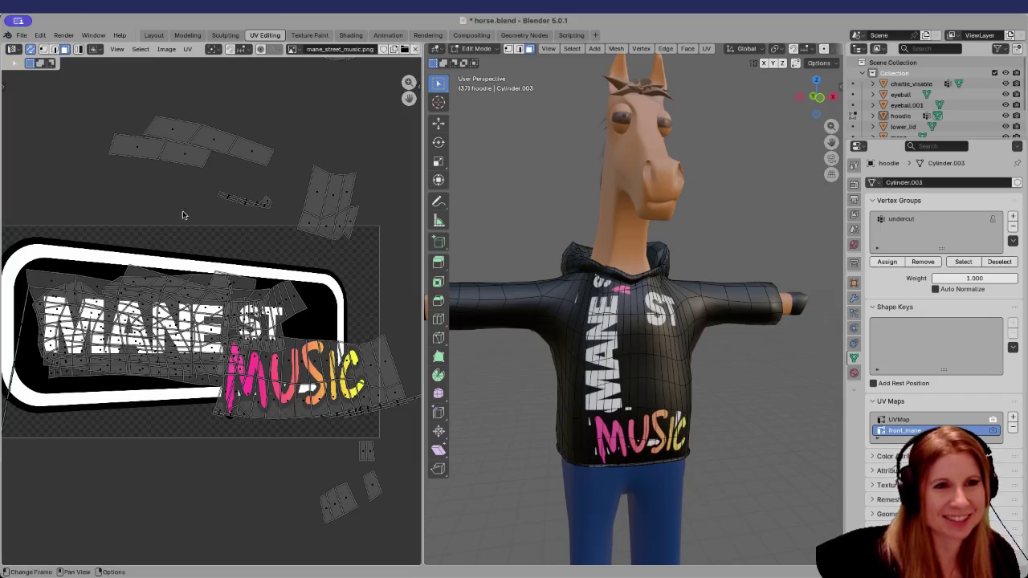
click(215, 283)
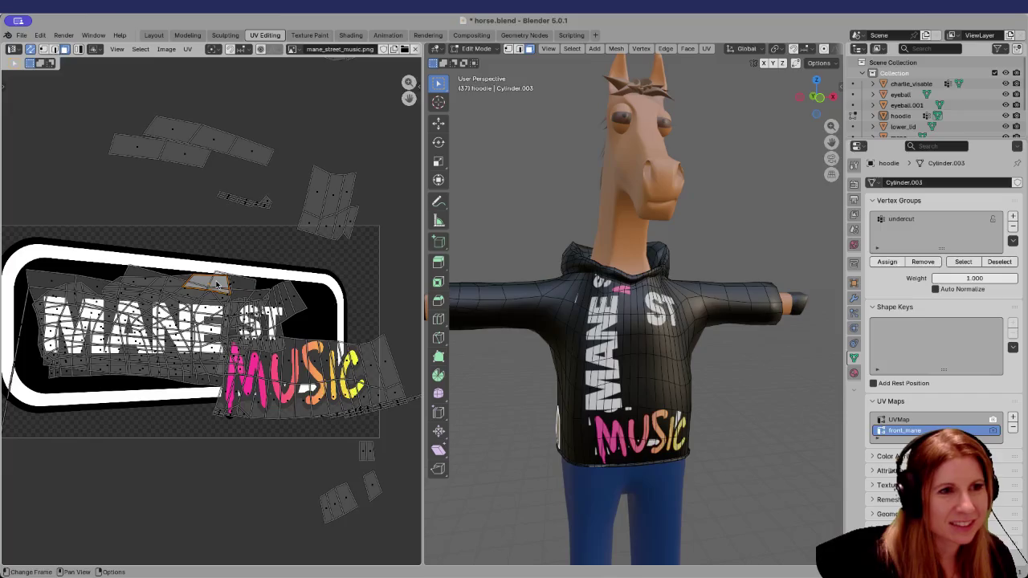
click(231, 285)
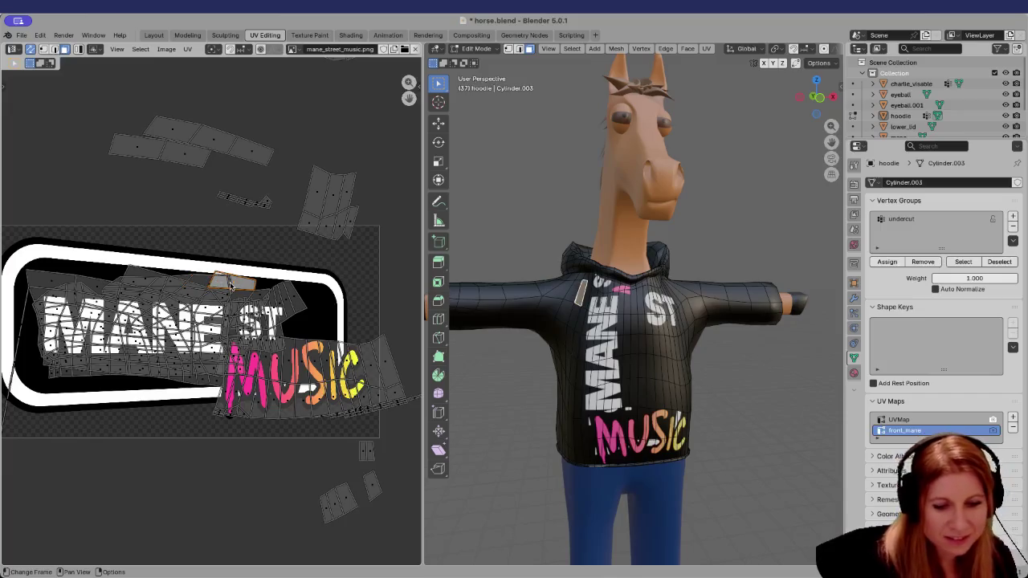
drag(231, 286, 271, 152)
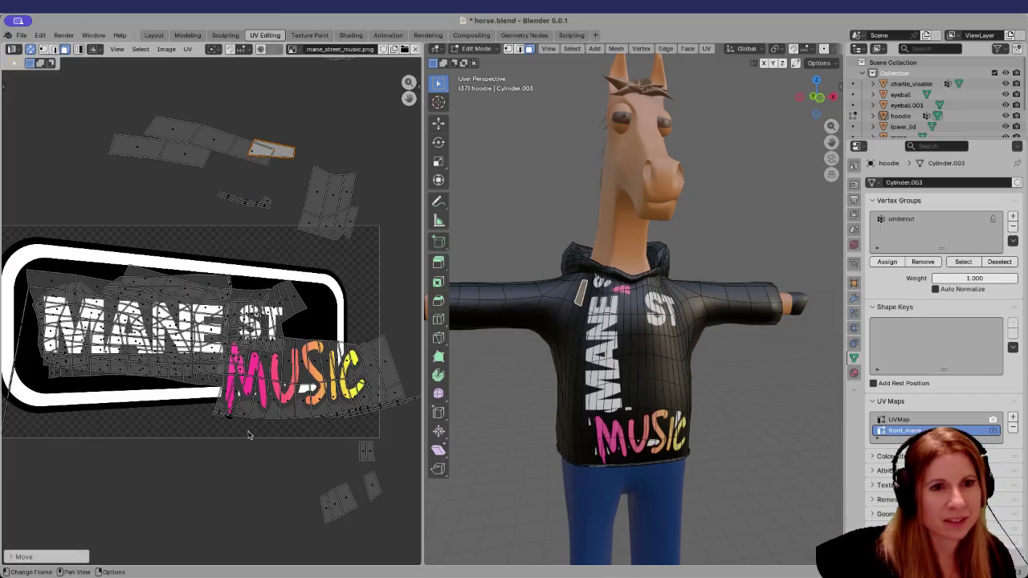
click(235, 452)
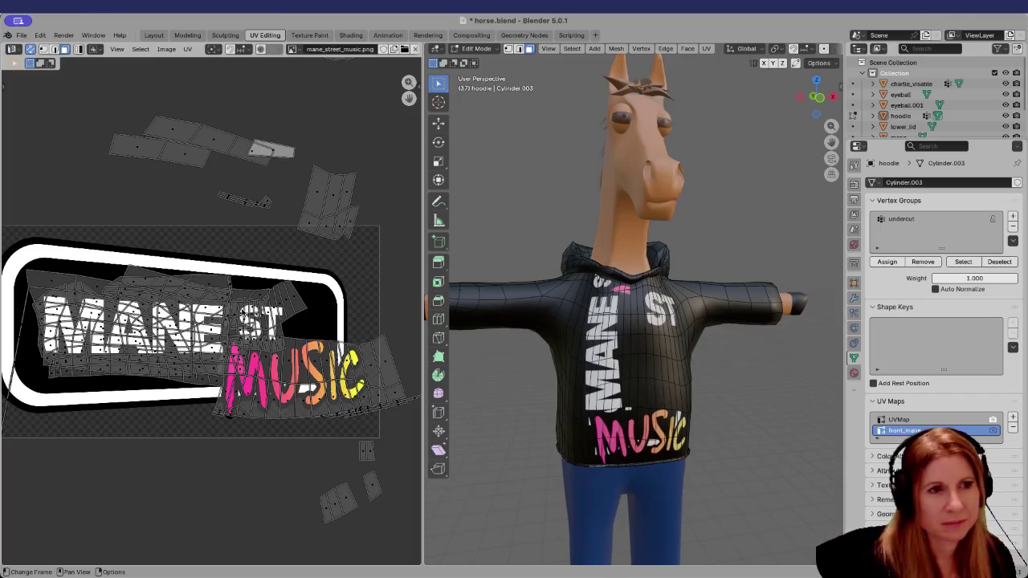
Select the ST island, switch to the MANE island, and try a scale that gets cancelled
key(l)
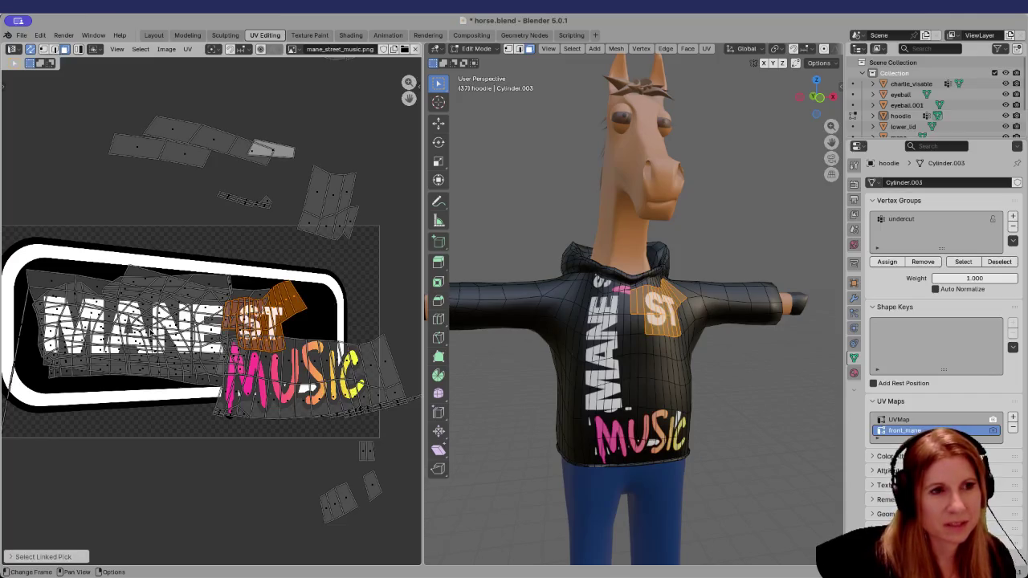
key(alt+a)
key(l)
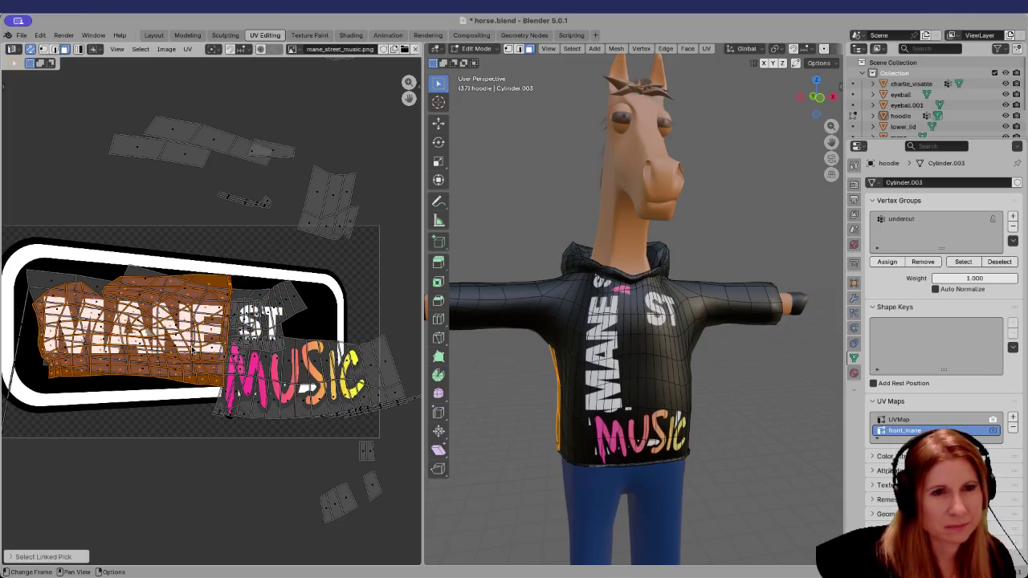
scroll(232, 324, up, 2)
scroll(241, 317, up, 2)
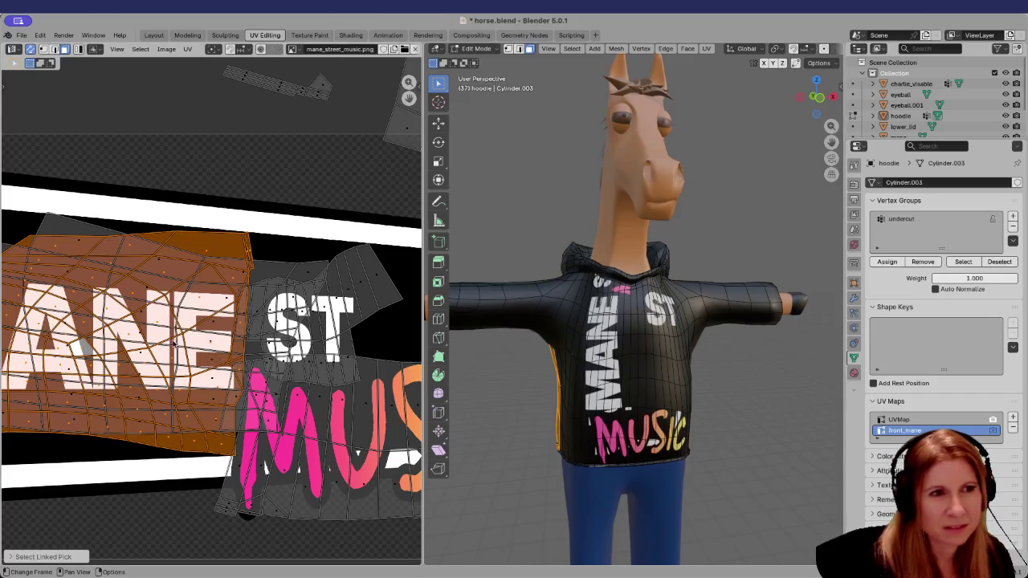
key(s)
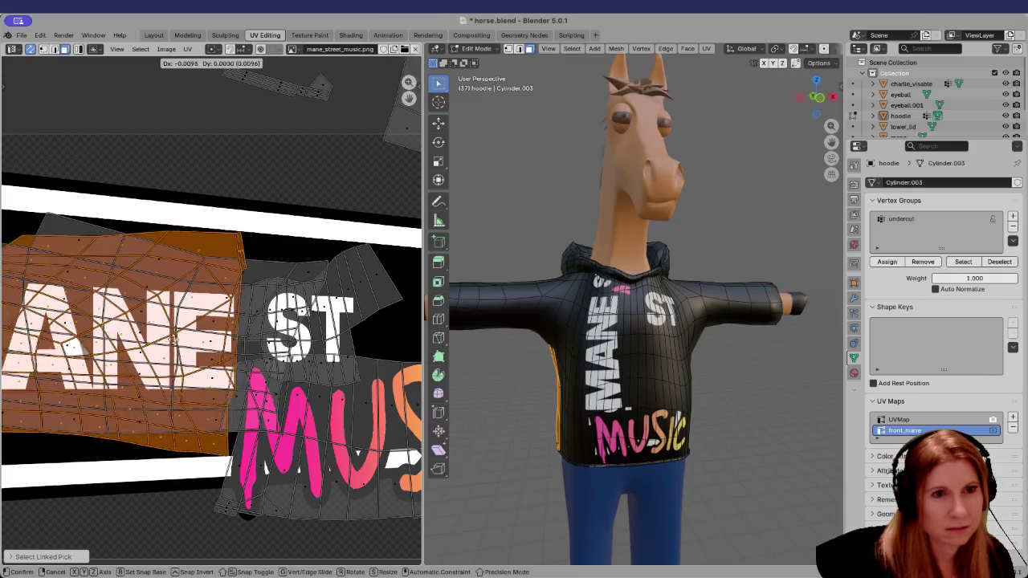
key(Escape)
Select the MANE island via its loose top face and move it up-left over the MANE lettering
middle_drag(78, 235, 186, 235)
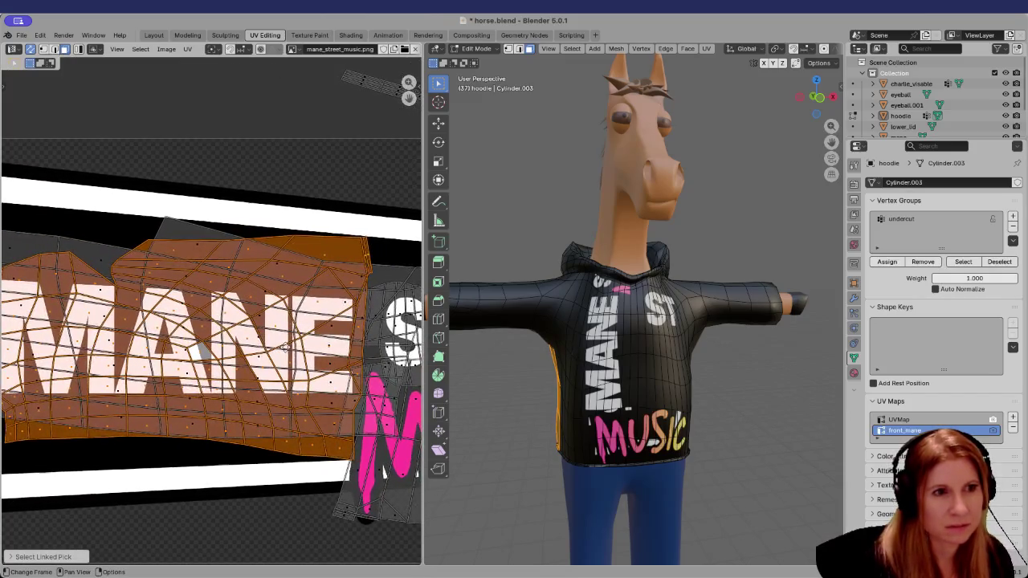
click(187, 236)
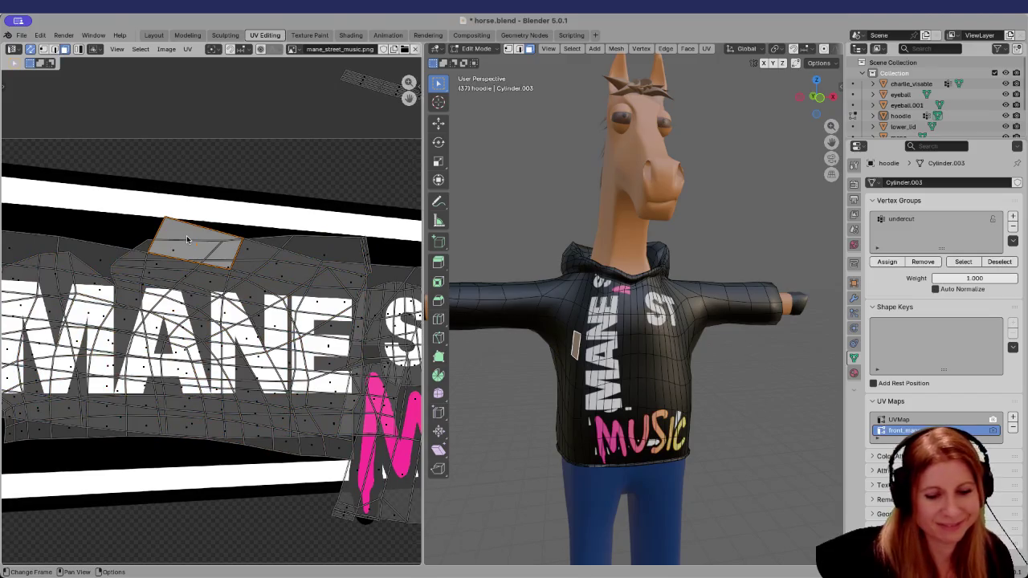
key(l)
scroll(239, 301, down, 2)
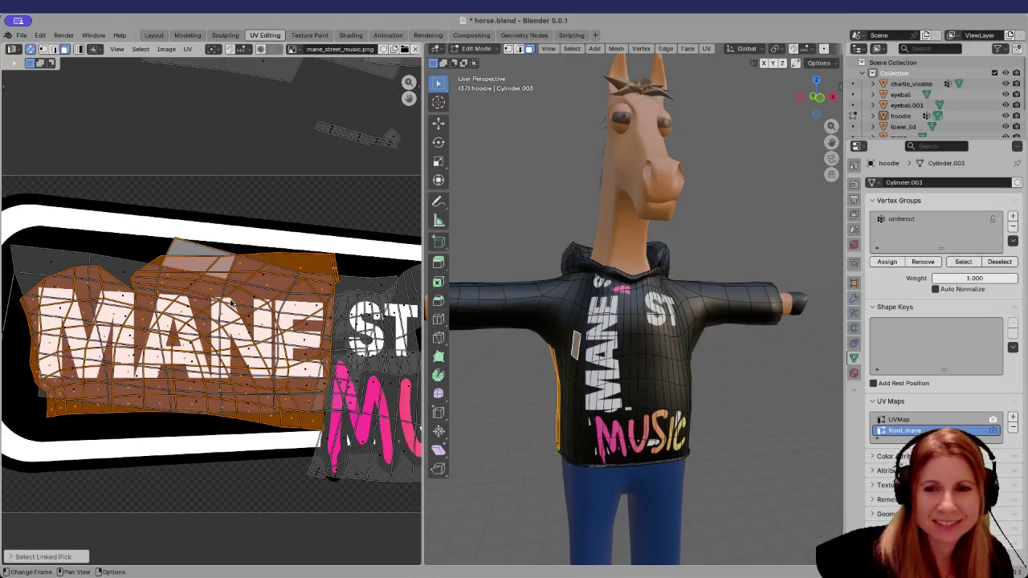
scroll(279, 302, up, 1)
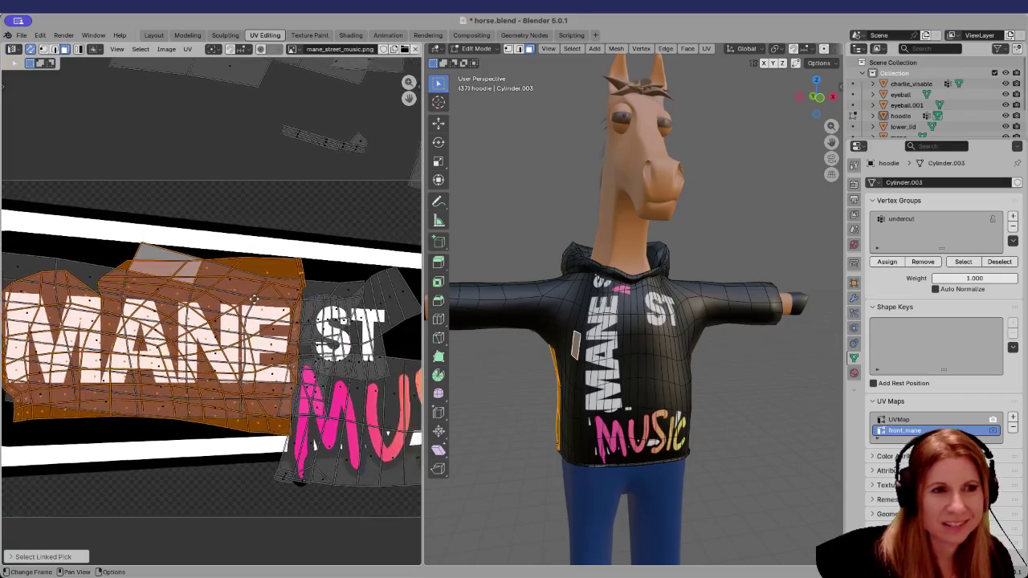
scroll(257, 354, up, 1)
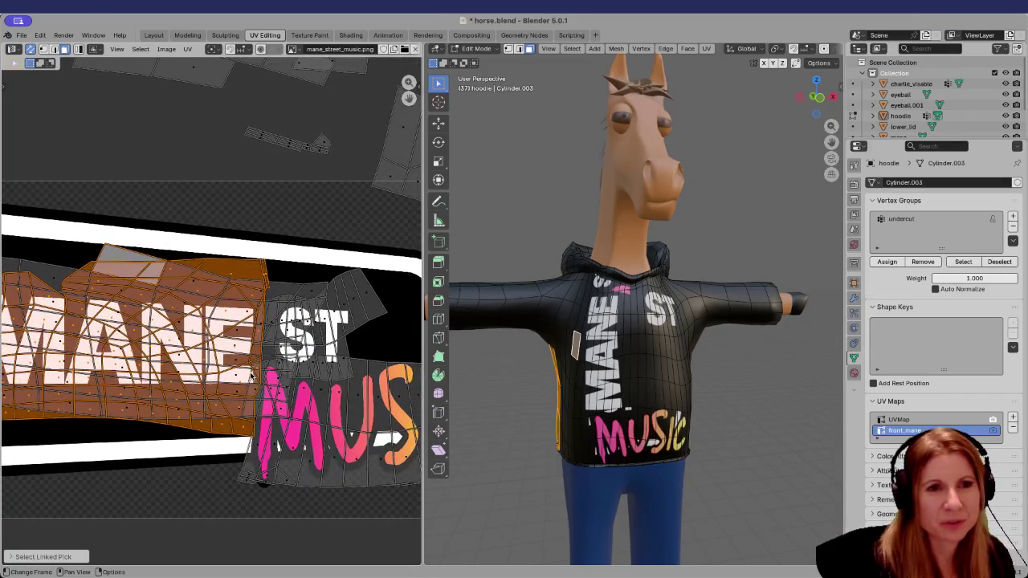
key(g)
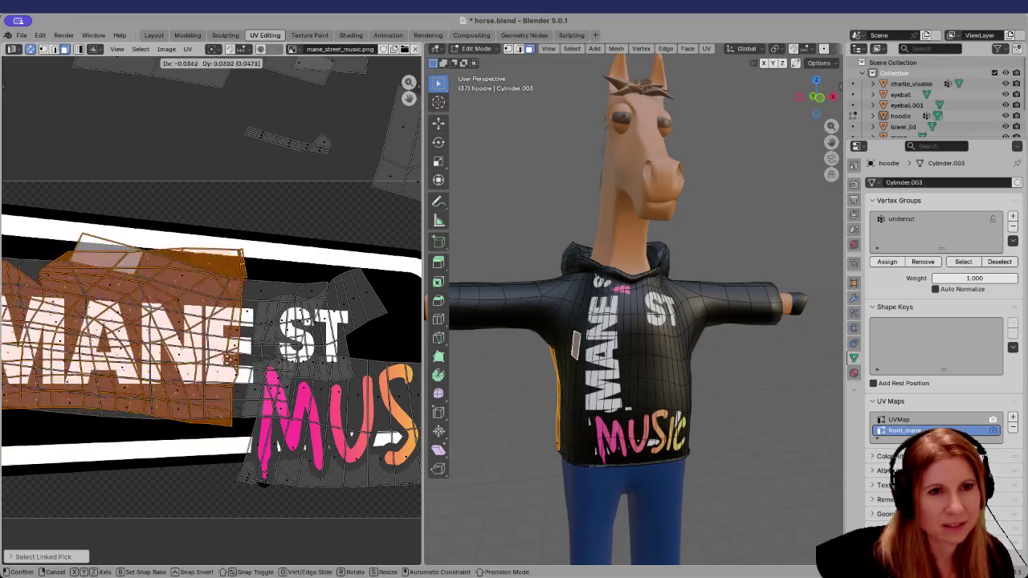
click(227, 360)
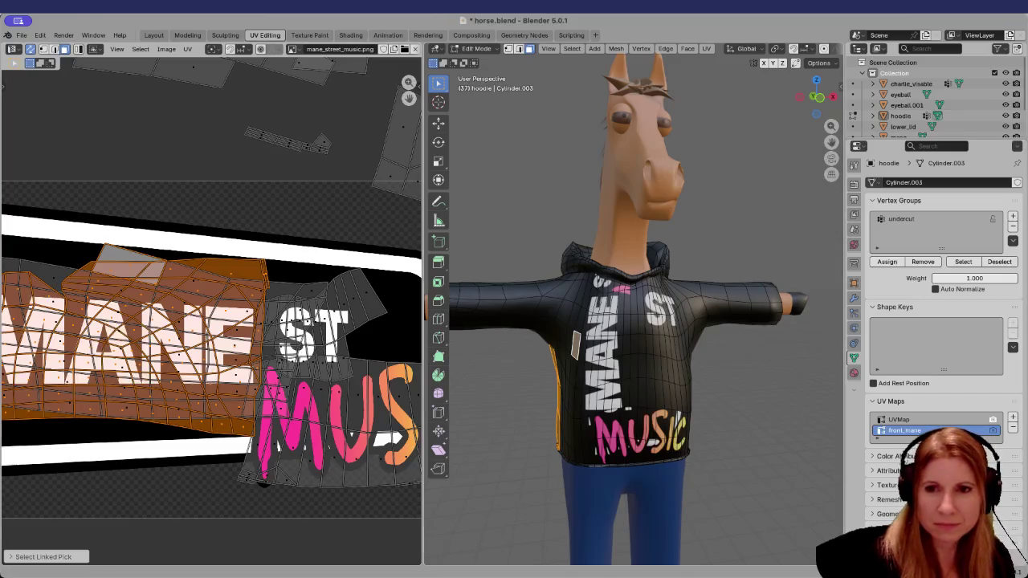
click(158, 500)
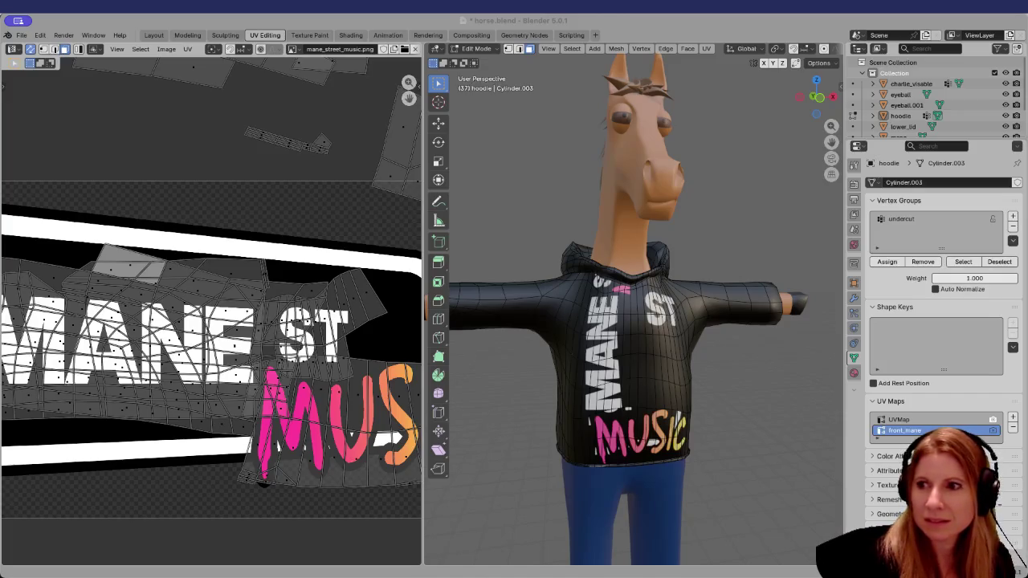
key(ctrl+Right)
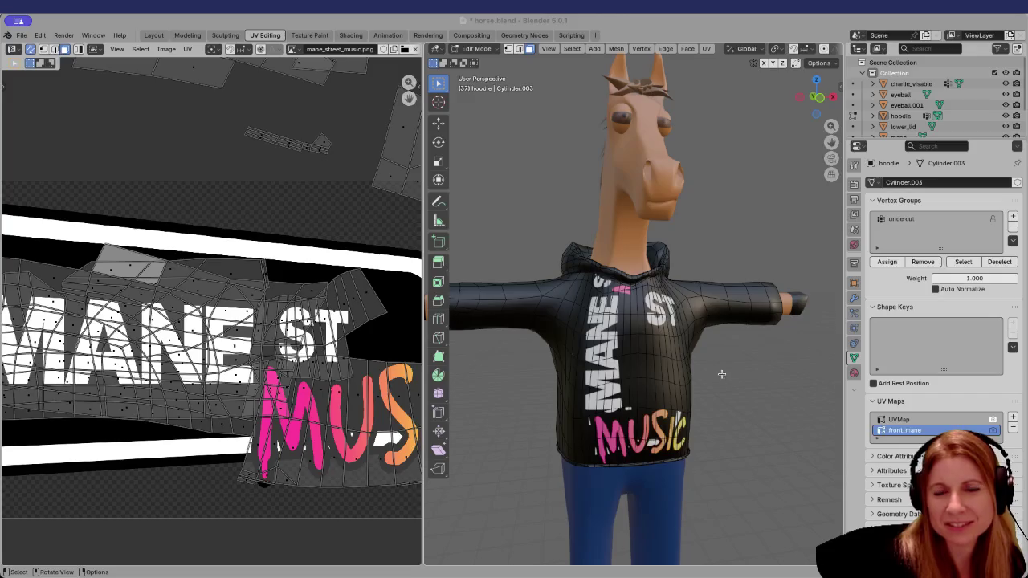
scroll(717, 363, down, 3)
scroll(726, 381, down, 1)
scroll(725, 381, up, 2)
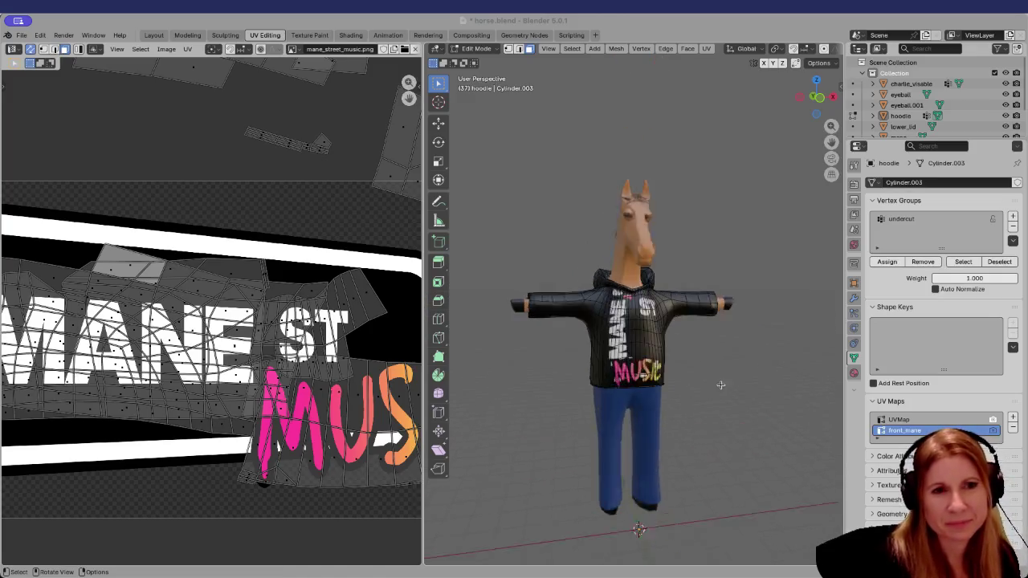
scroll(719, 378, up, 2)
scroll(707, 363, down, 1)
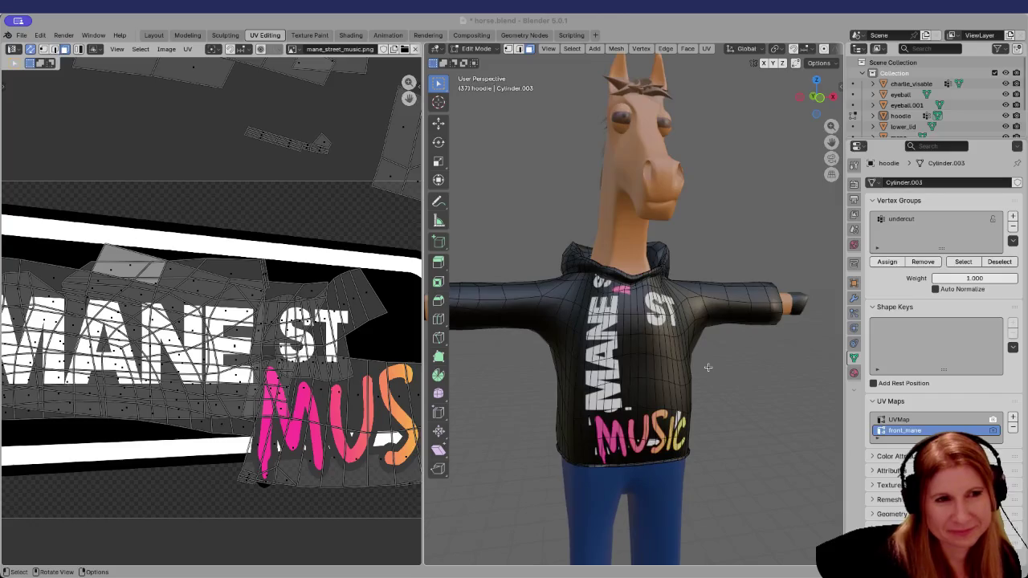
scroll(708, 368, down, 2)
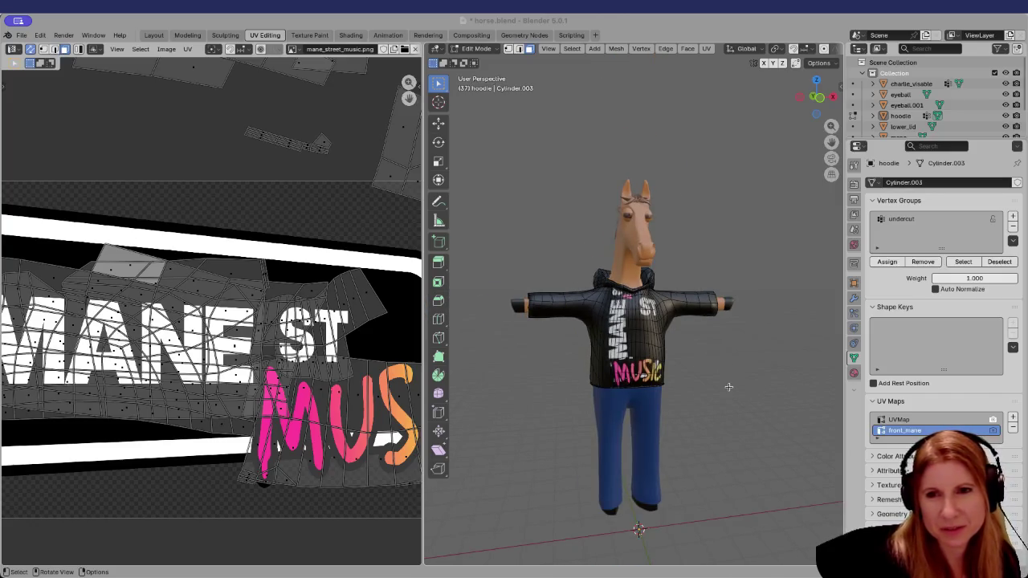
scroll(728, 388, up, 3)
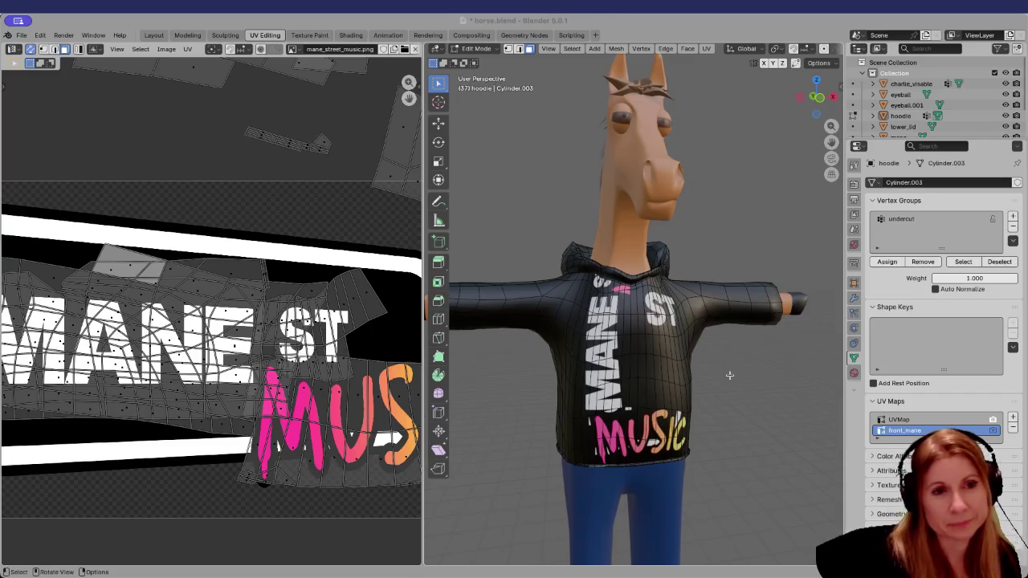
scroll(728, 380, down, 3)
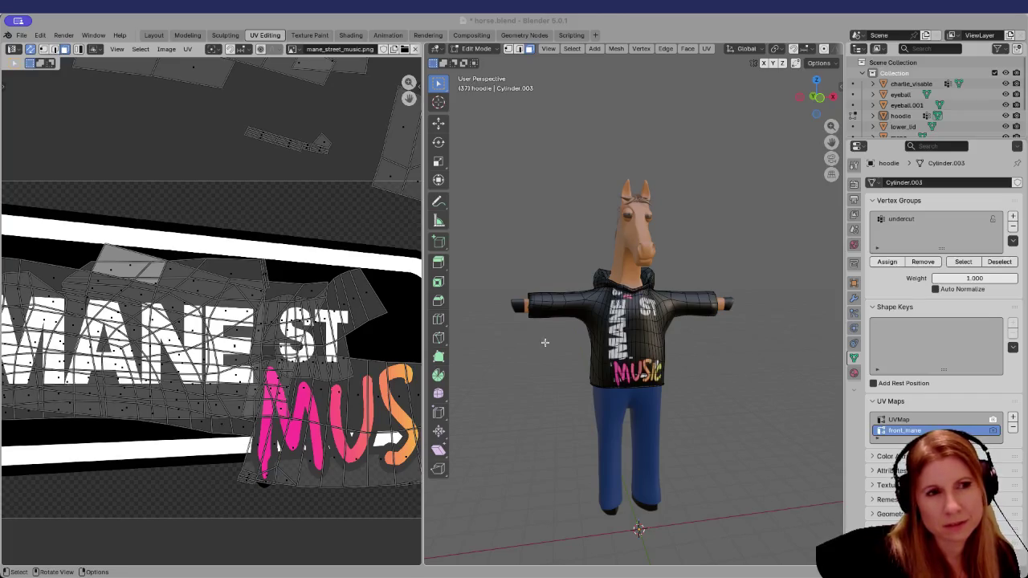
scroll(227, 307, down, 5)
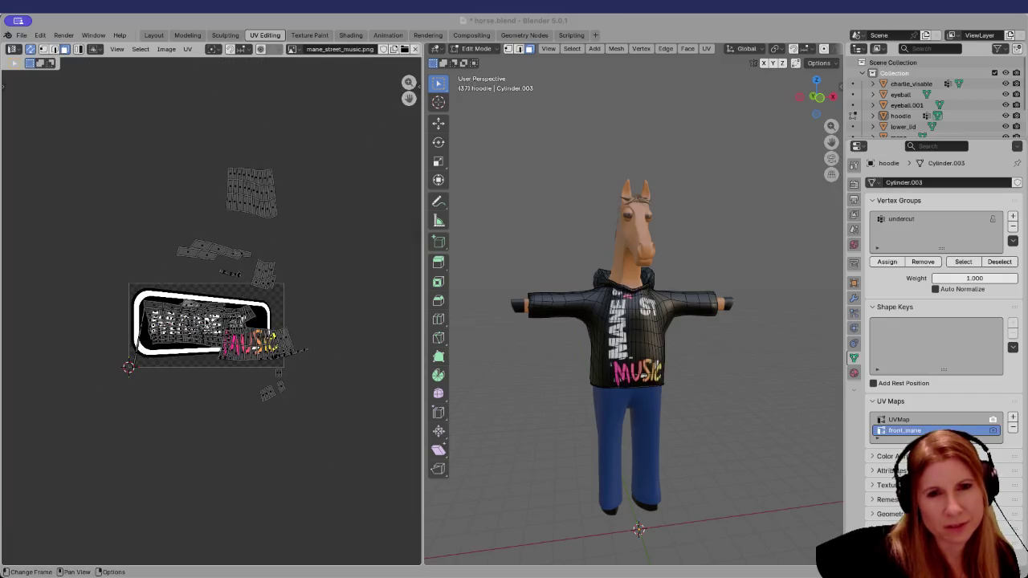
Delete the front_mane and UVMap UV maps, then select the entire hoodie mesh for unwrapping
scroll(210, 314, up, 1)
click(1014, 432)
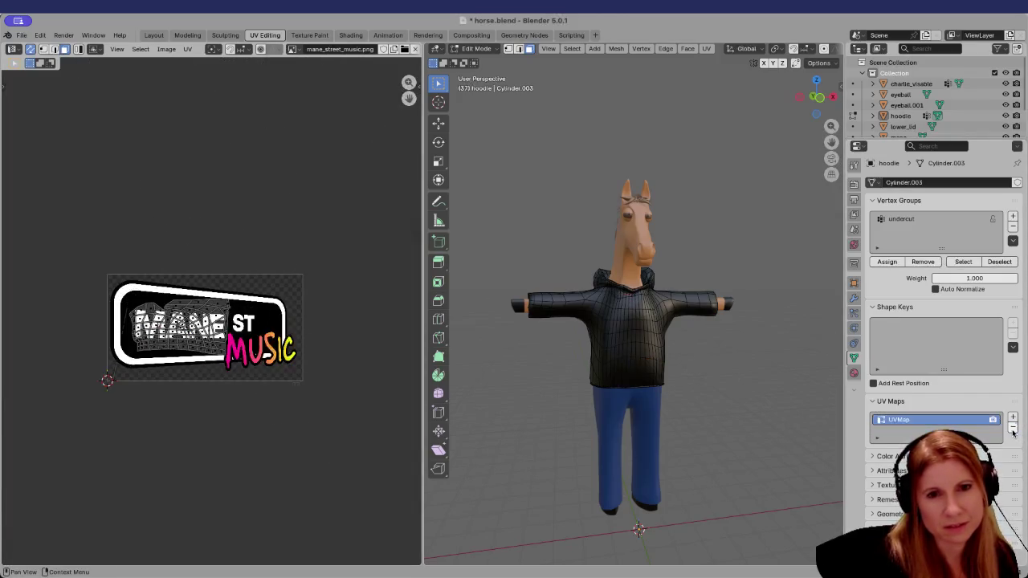
click(1012, 428)
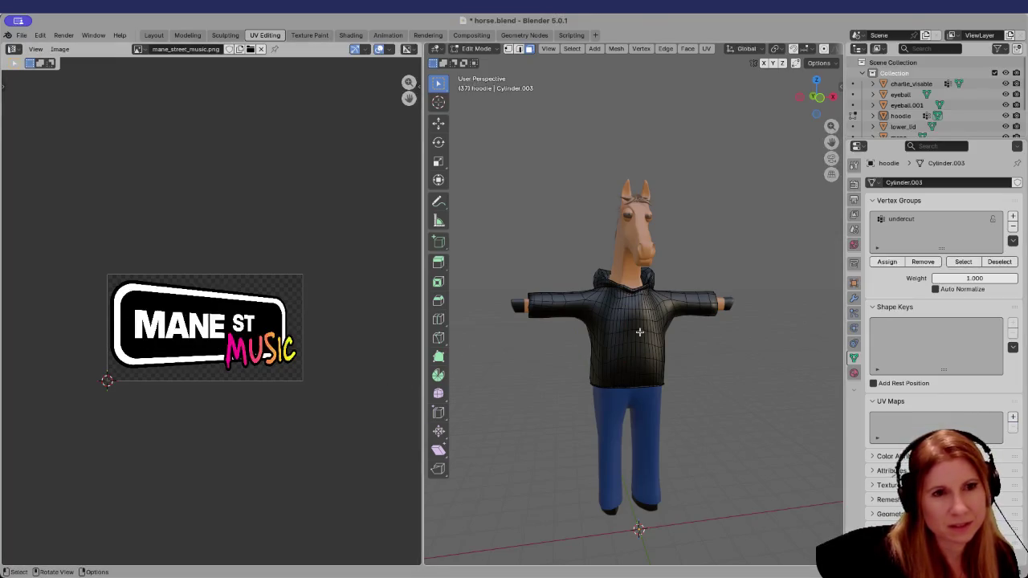
key(a)
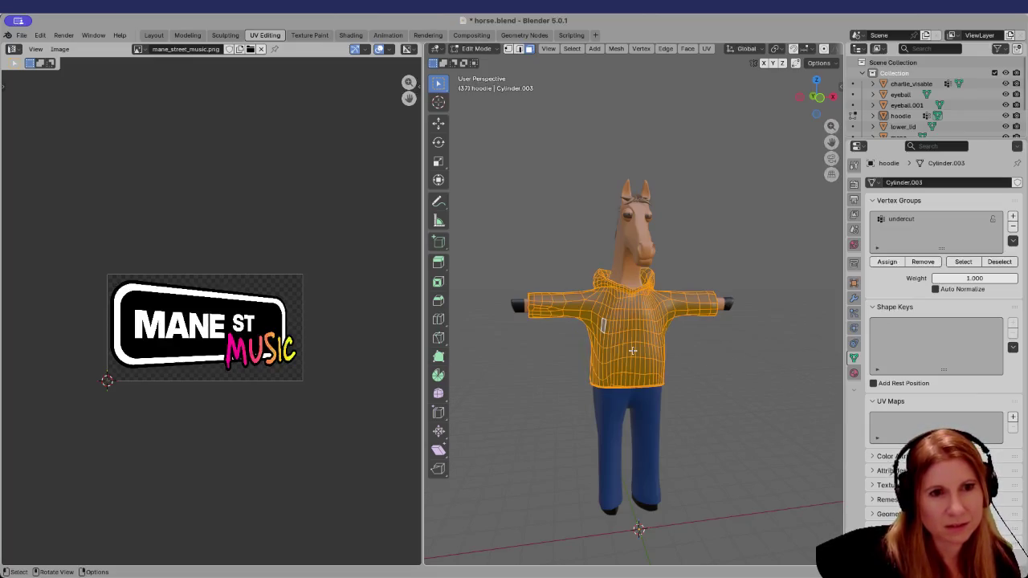
key(u)
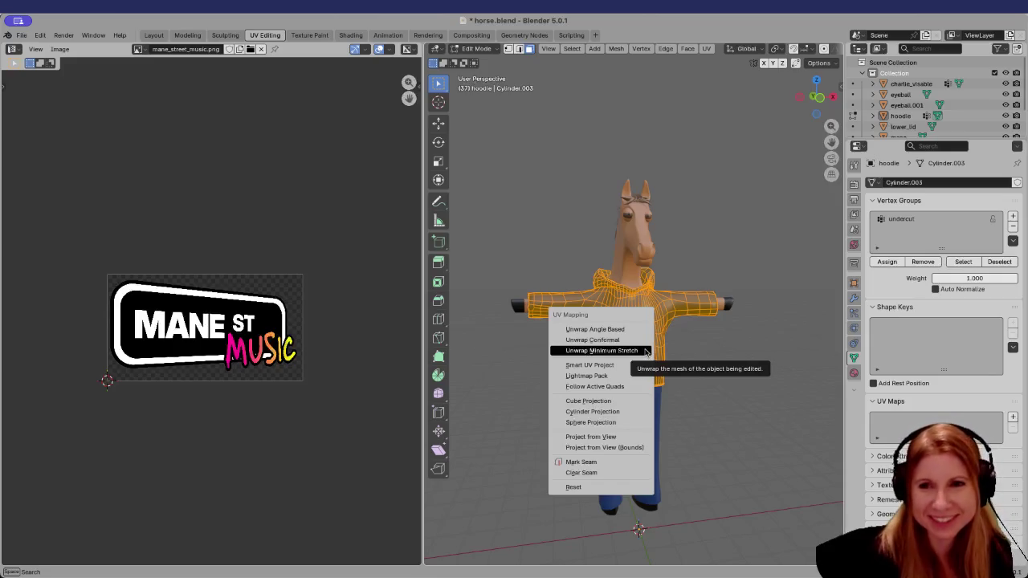
Replace an undone Minimum Stretch unwrap with a Smart UV Project unwrap of the hoodie
click(645, 350)
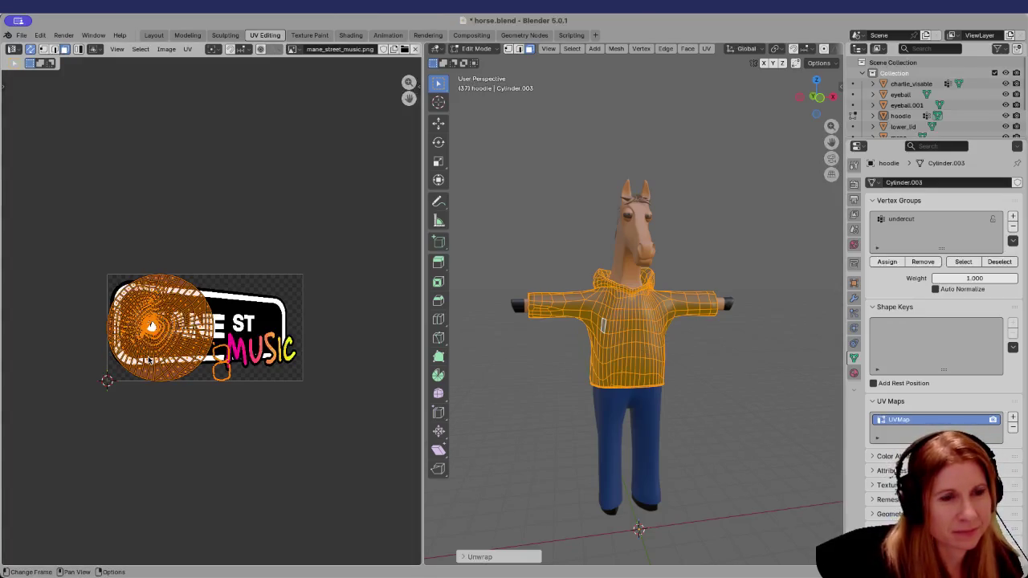
key(ctrl+z)
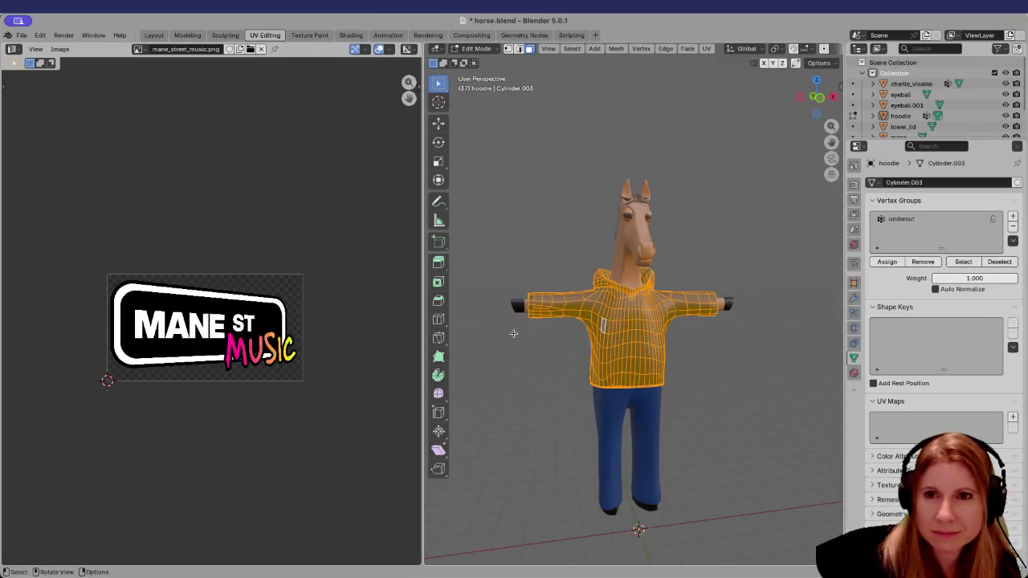
key(u)
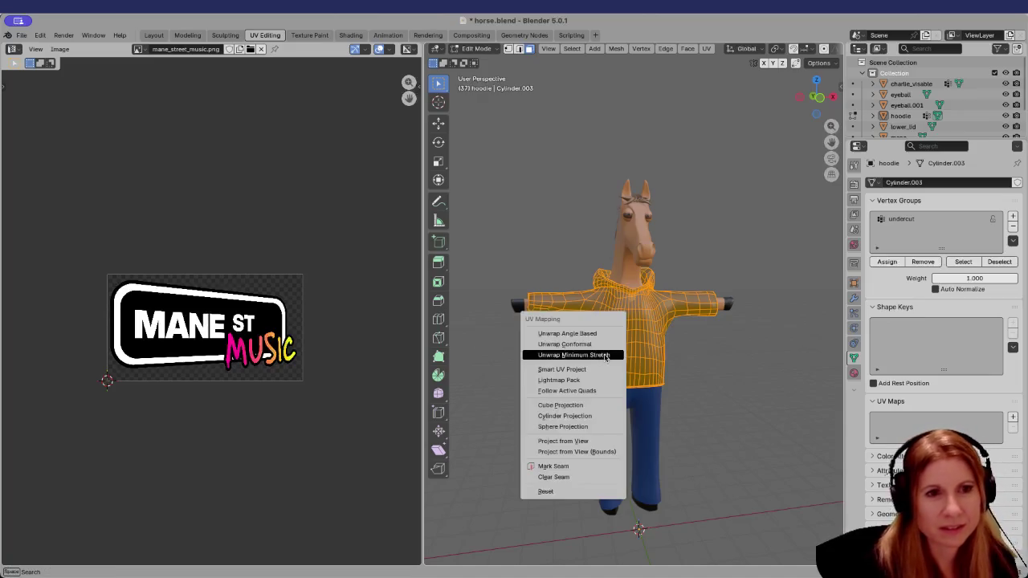
click(579, 369)
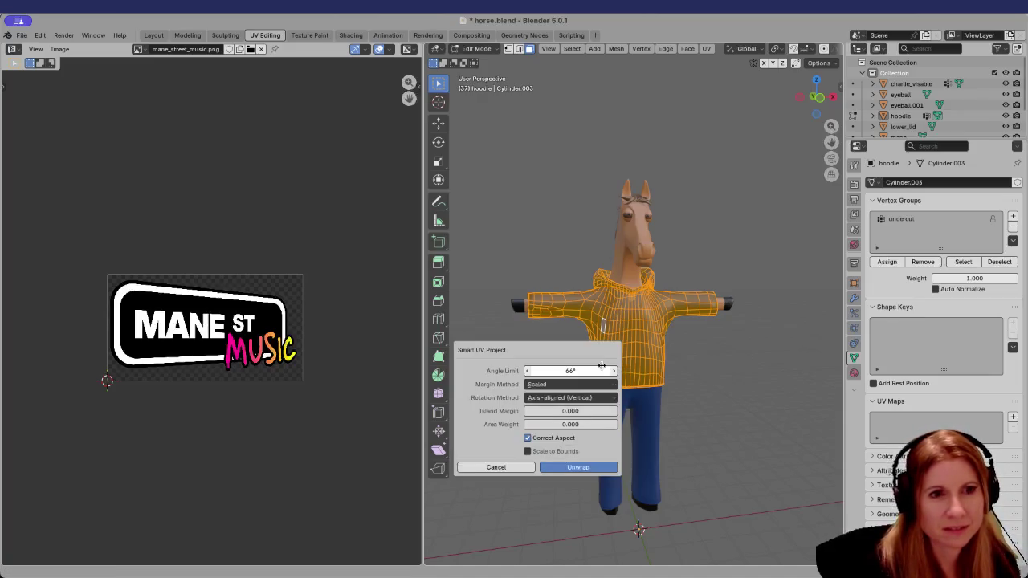
click(580, 466)
scroll(215, 403, up, 2)
scroll(215, 403, up, 2)
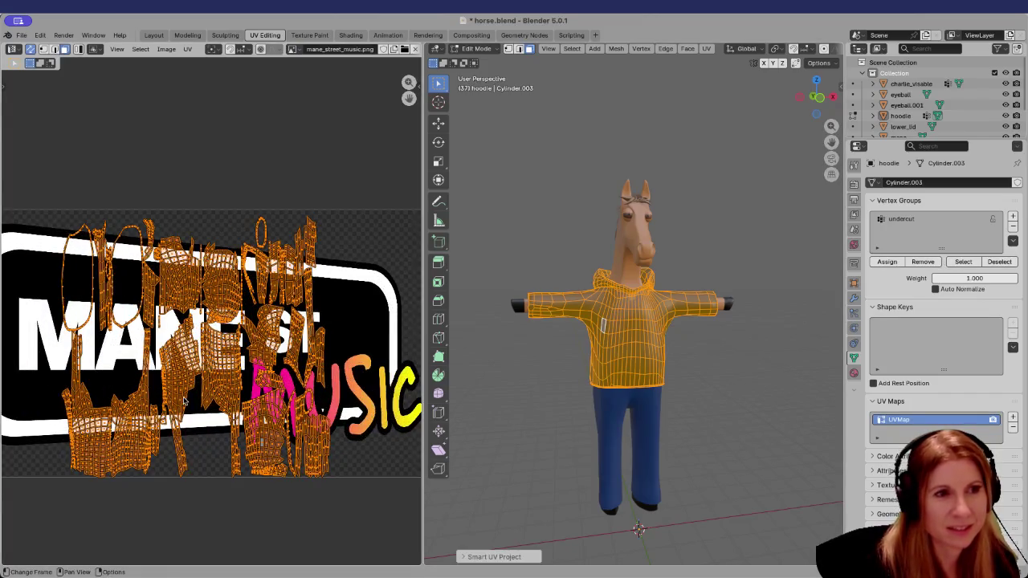
Deselect all UVs and select two connected hoodie UV islands with L
scroll(216, 406, up, 2)
click(211, 478)
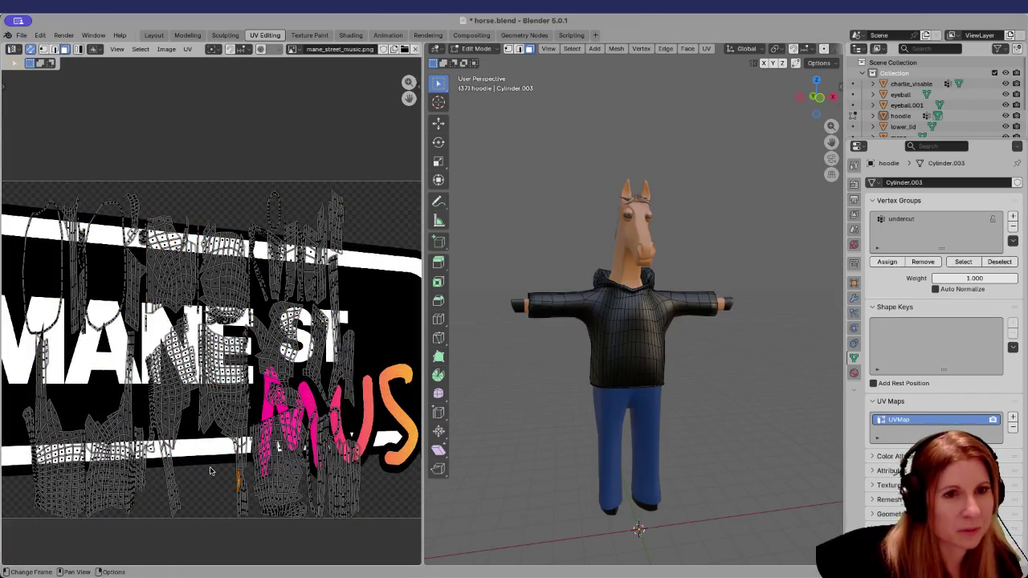
key(l)
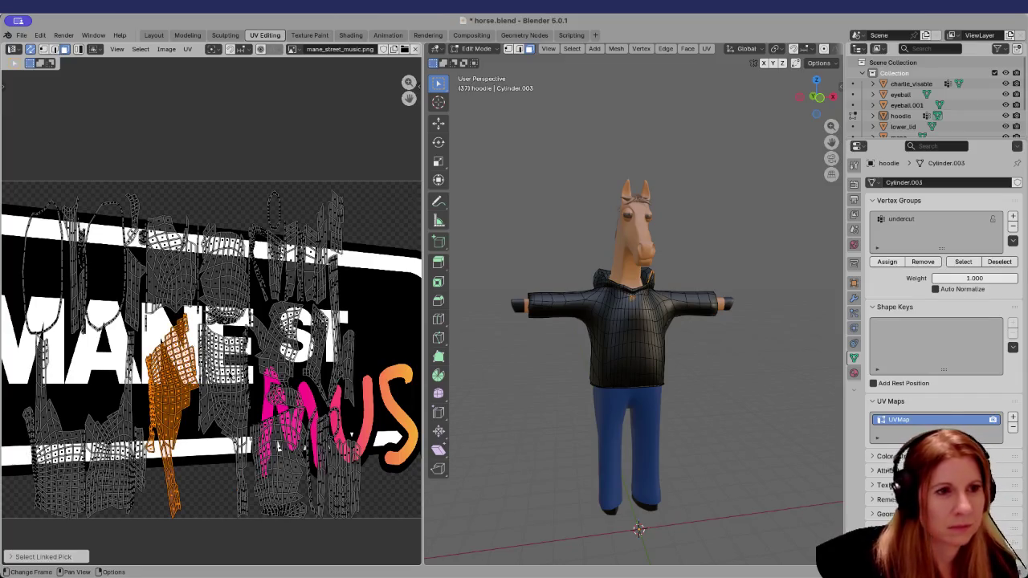
key(space)
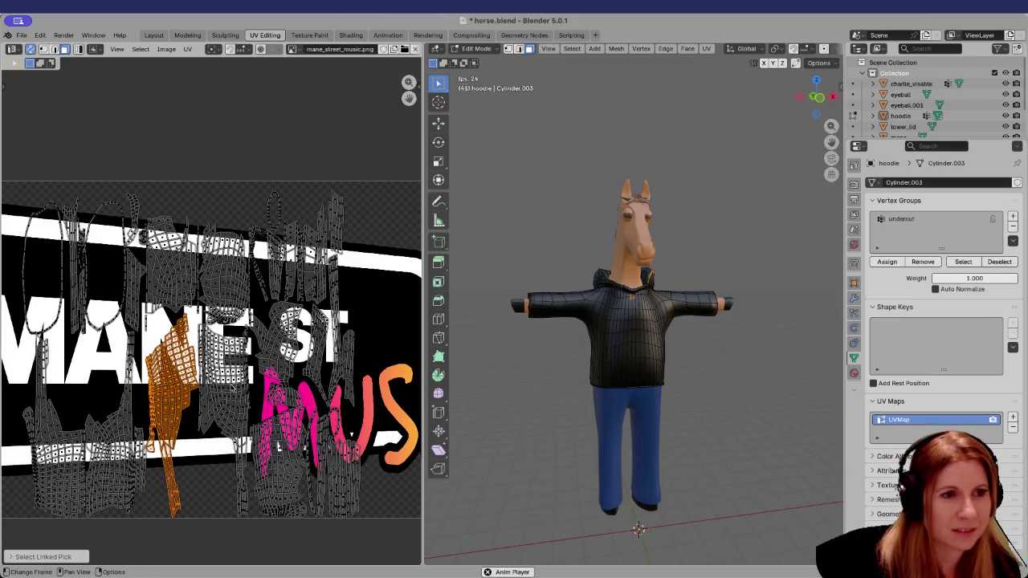
key(l)
Trial-move the back-panel UV island while viewing the hoodie's back, then undo the move
mouse_move(495, 408)
middle_down()
mouse_move(728, 413)
mouse_move(643, 418)
middle_up()
scroll(215, 424, down, 1)
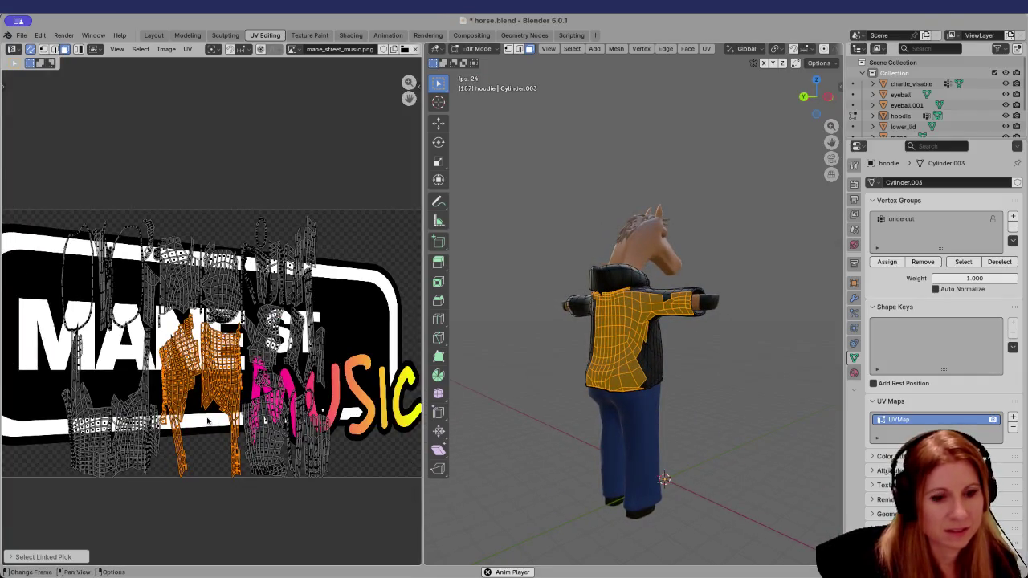
key(g)
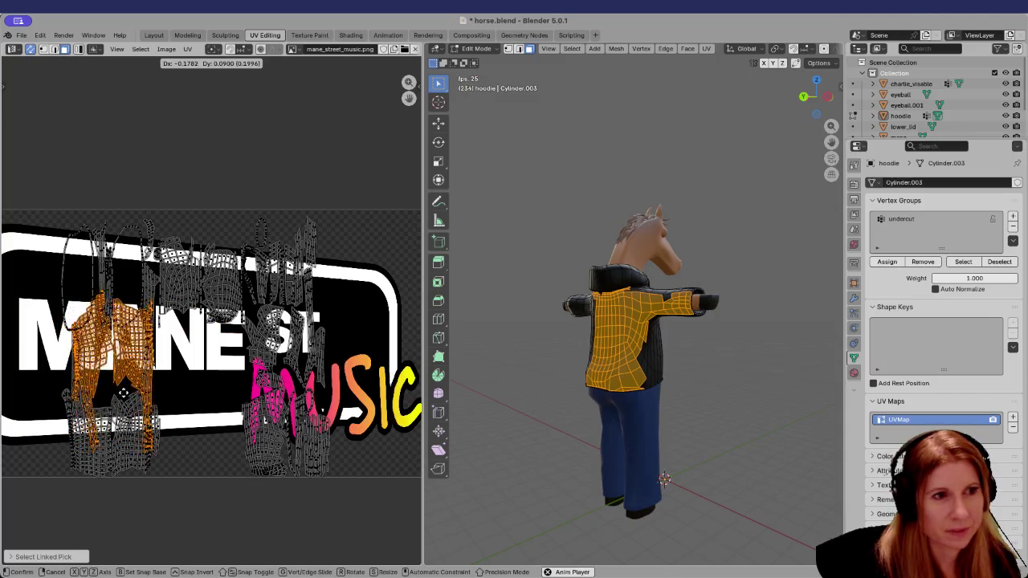
click(121, 393)
mouse_move(122, 393)
middle_down()
mouse_move(181, 384)
mouse_move(201, 399)
middle_up()
middle_drag(659, 362, 627, 362)
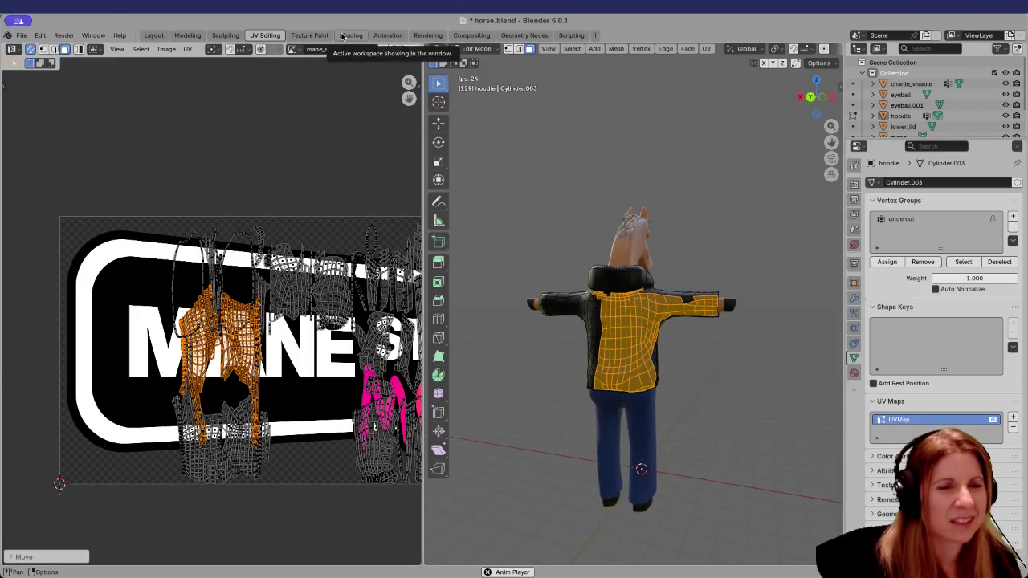
key(ctrl+z)
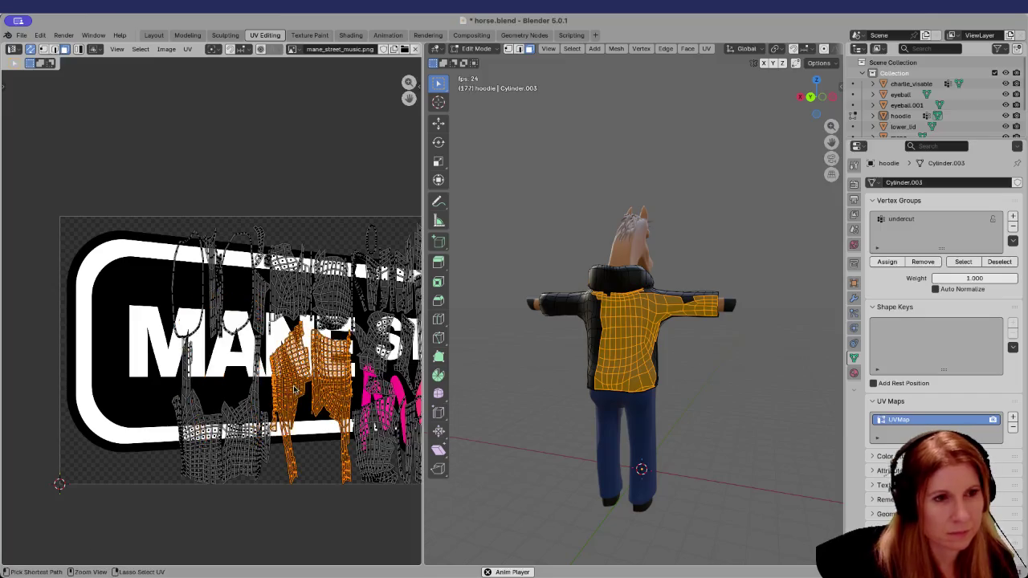
Inspect the hoodie material nodes in the Shading workspace
click(353, 35)
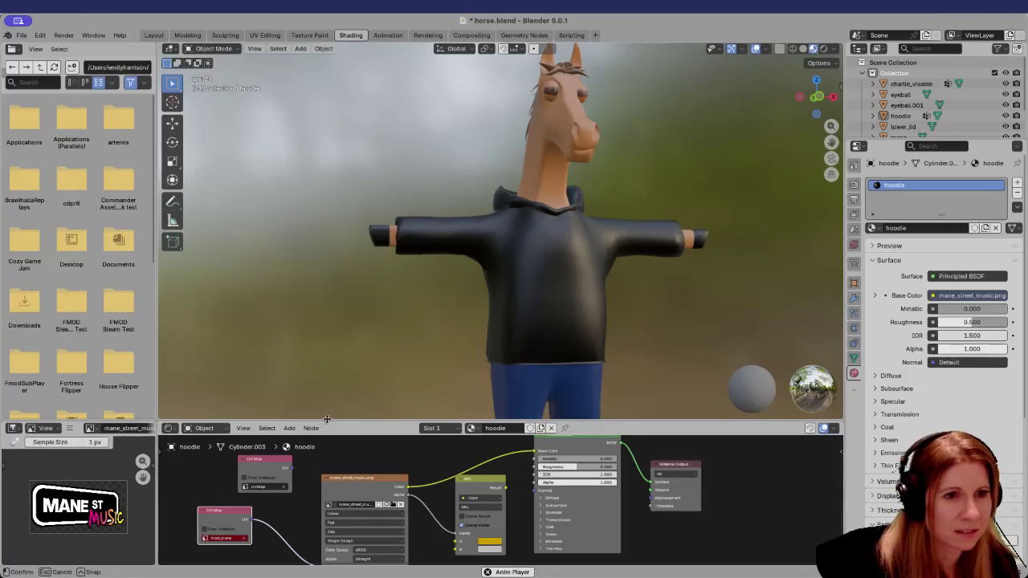
drag(377, 421, 377, 269)
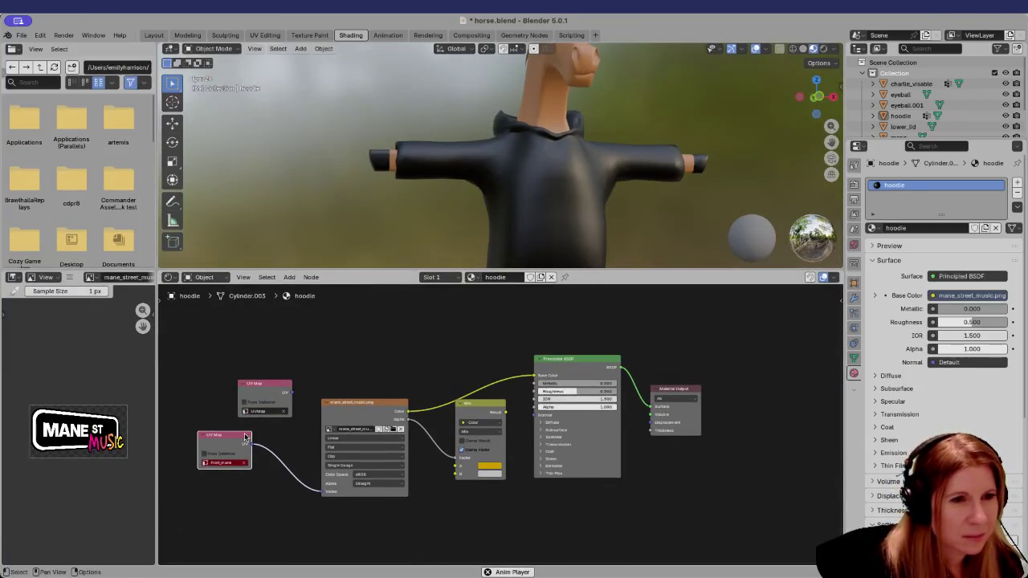
scroll(246, 437, up, 1)
mouse_move(236, 436)
shift+middle_down()
mouse_move(377, 424)
mouse_move(331, 420)
shift+middle_up()
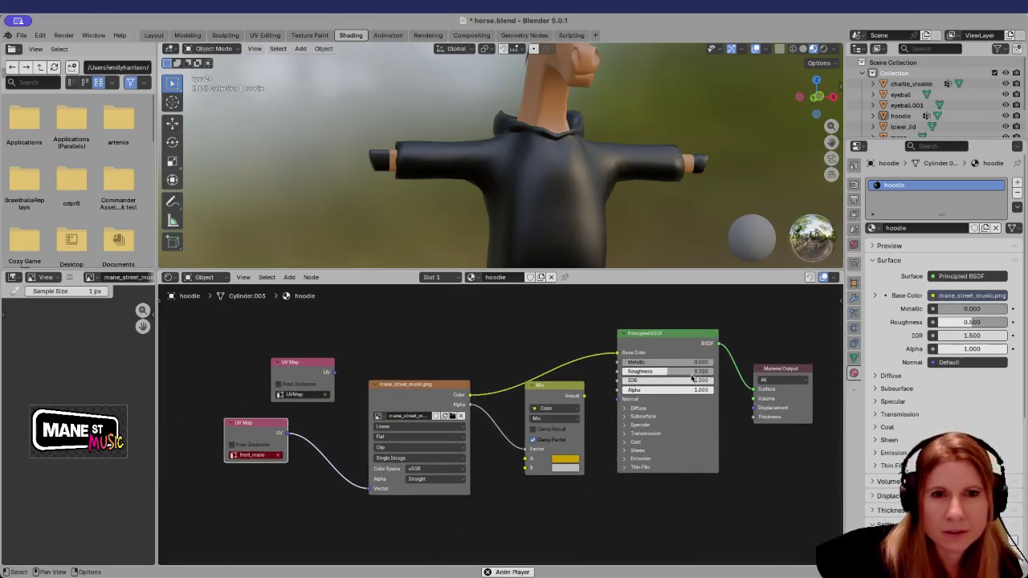
Return to Layout, stop animation playback and zoom out to the whole horse
click(154, 35)
key(space)
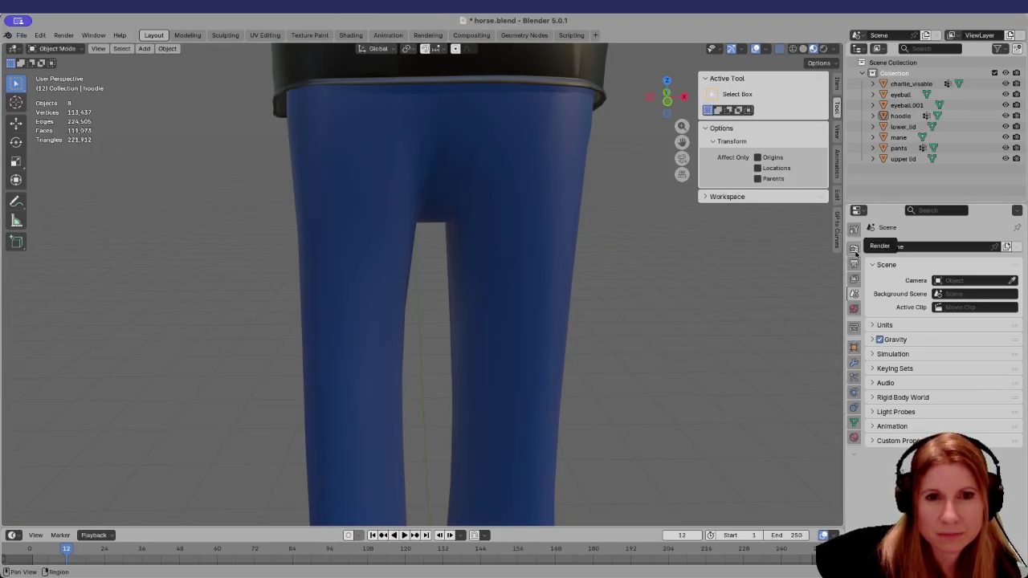
scroll(660, 331, down, 1)
scroll(644, 322, down, 3)
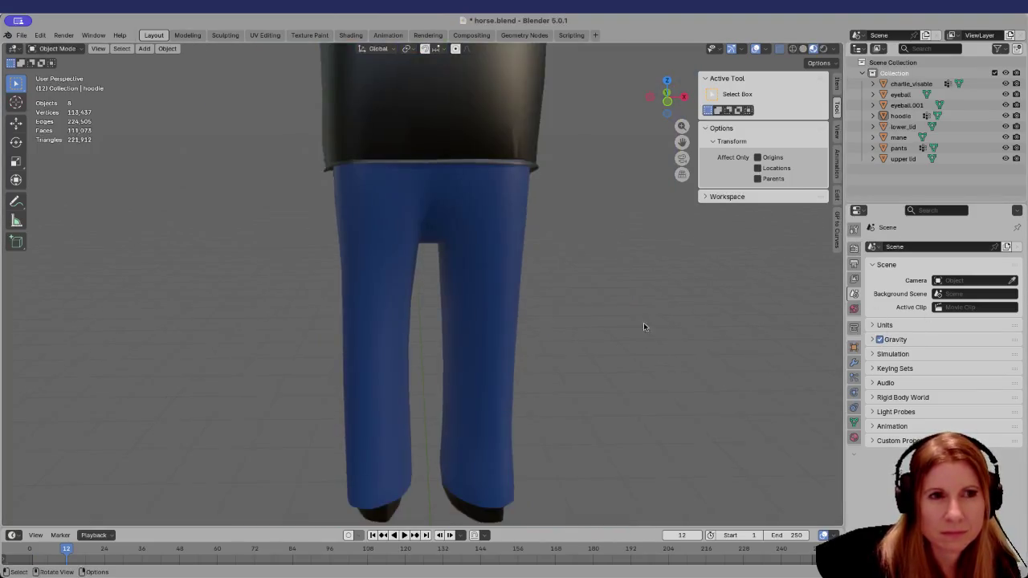
scroll(660, 286, down, 5)
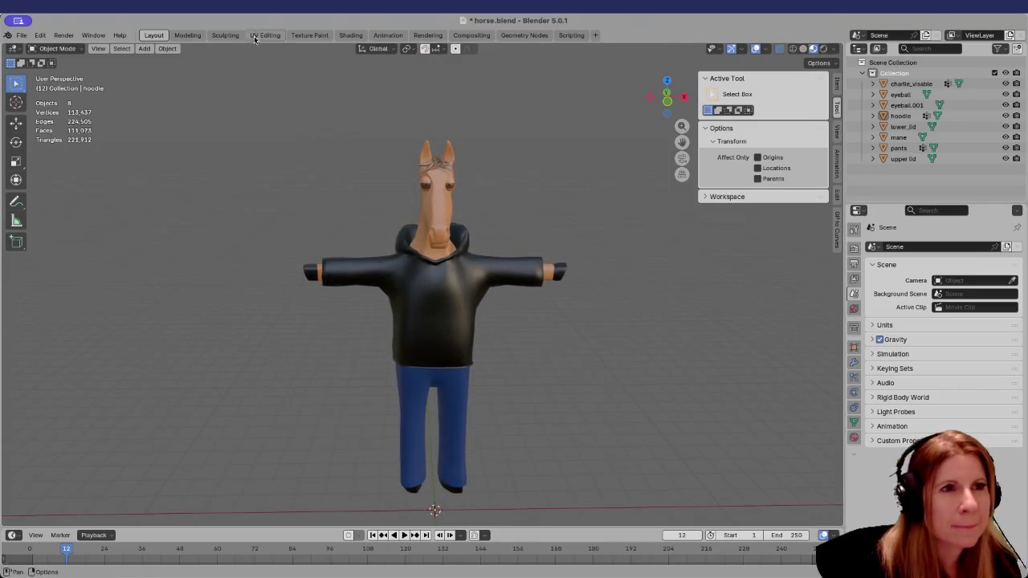
Link the UVMap node's UV output to the Image Texture's Vector input and orbit to check the hoodie
click(264, 34)
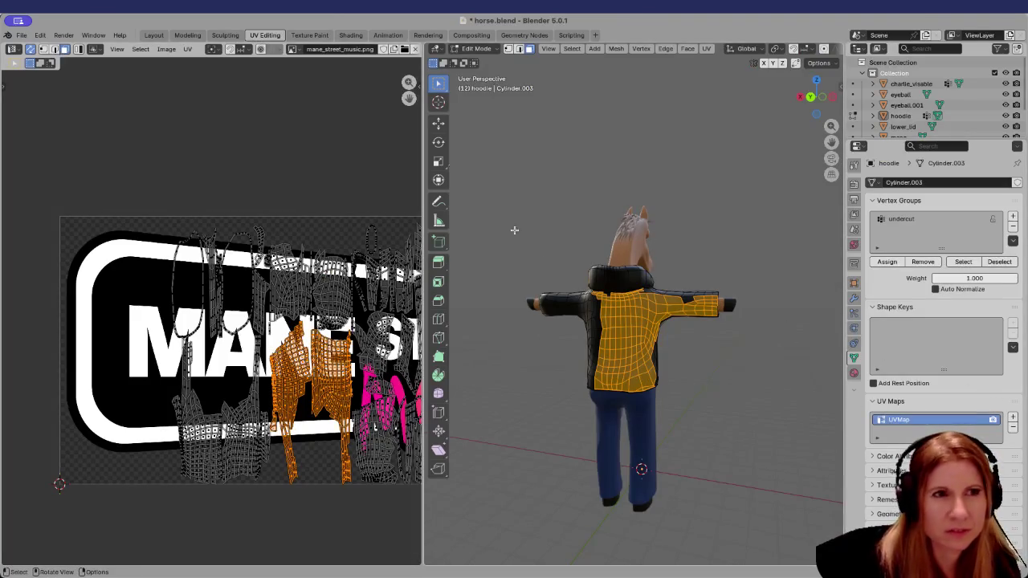
click(350, 34)
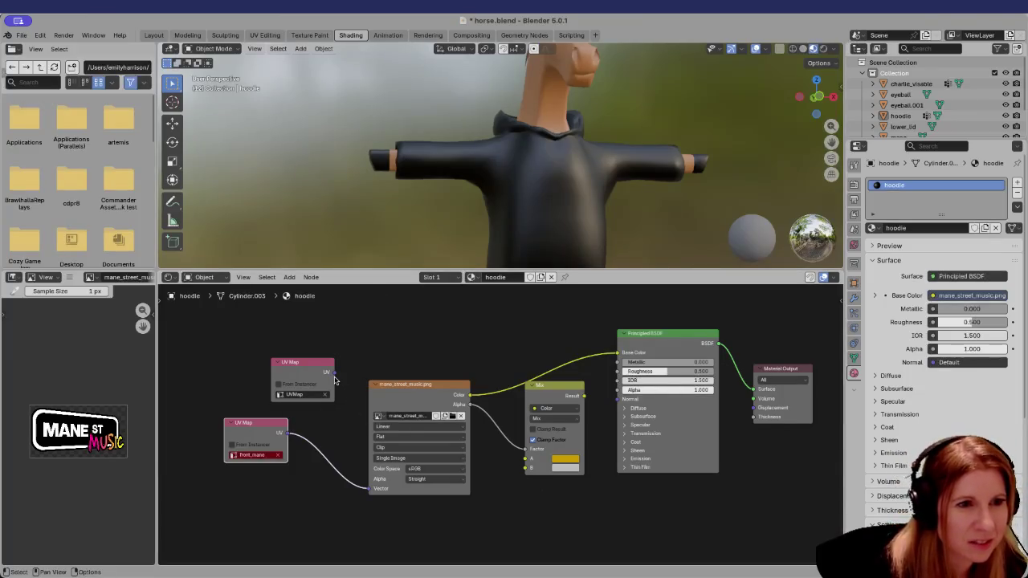
drag(365, 491, 369, 488)
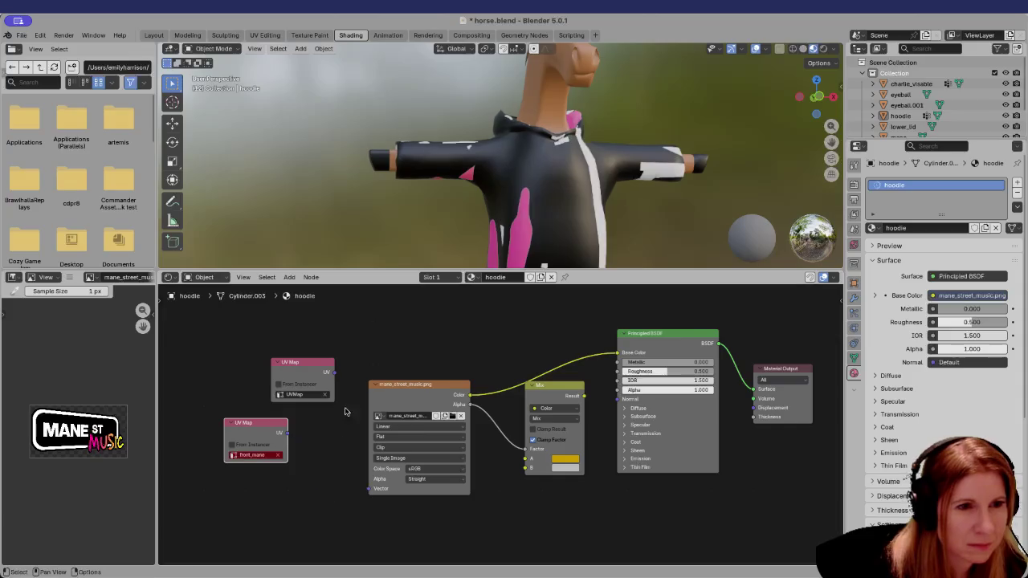
drag(334, 373, 369, 488)
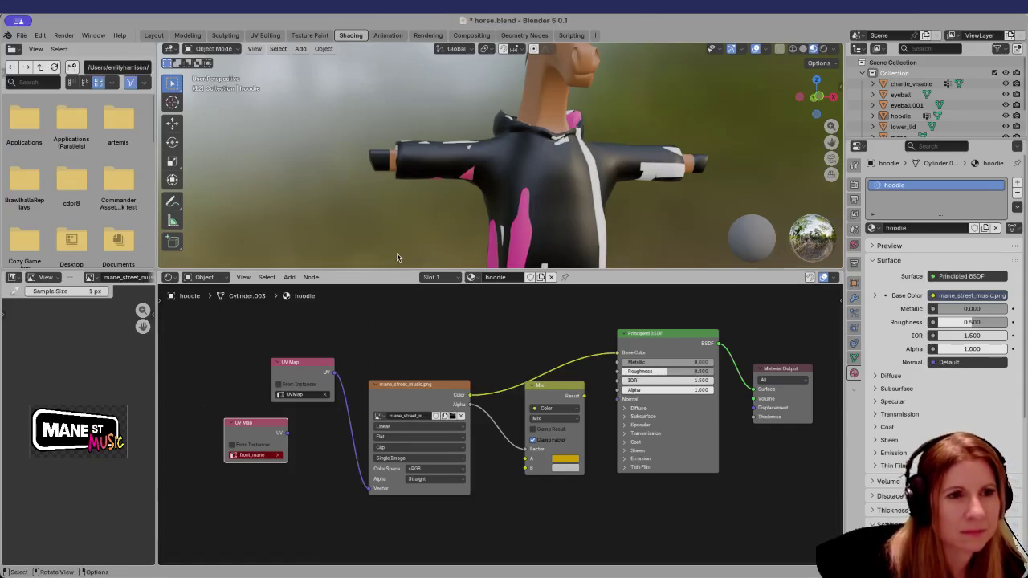
drag(398, 270, 405, 452)
mouse_move(514, 347)
middle_down()
mouse_move(433, 349)
mouse_move(411, 365)
middle_up()
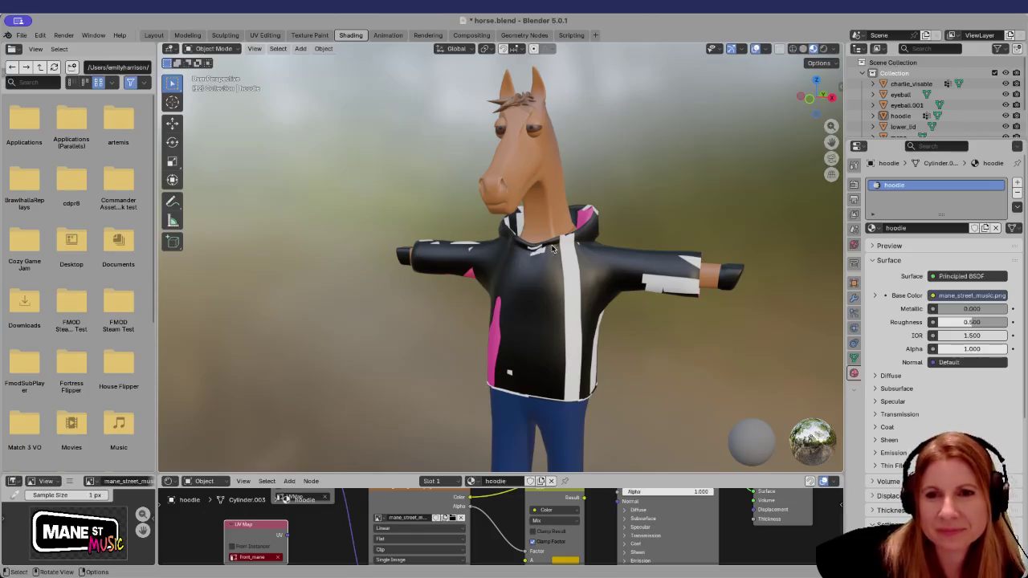
middle_drag(511, 300, 552, 300)
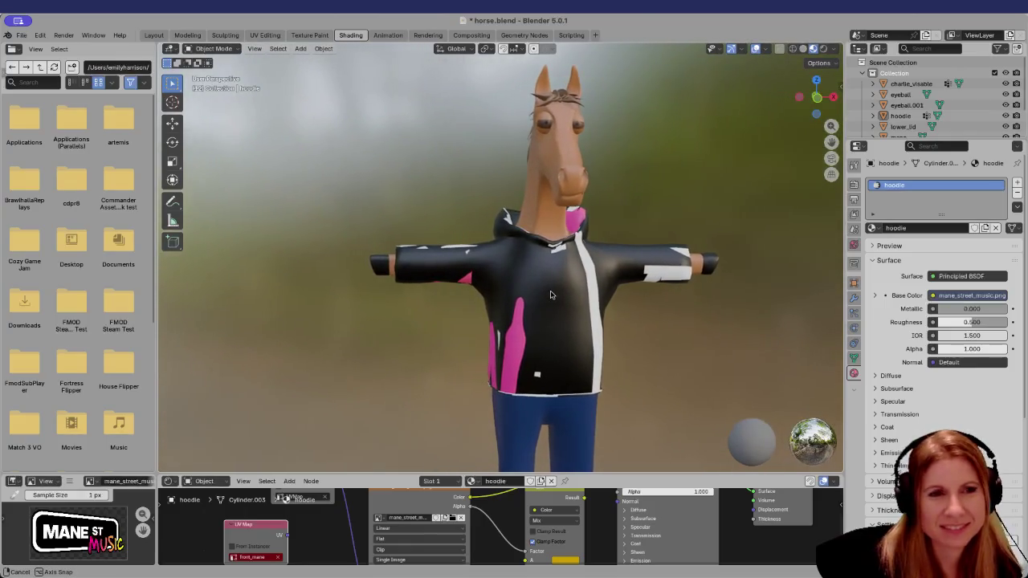
click(265, 36)
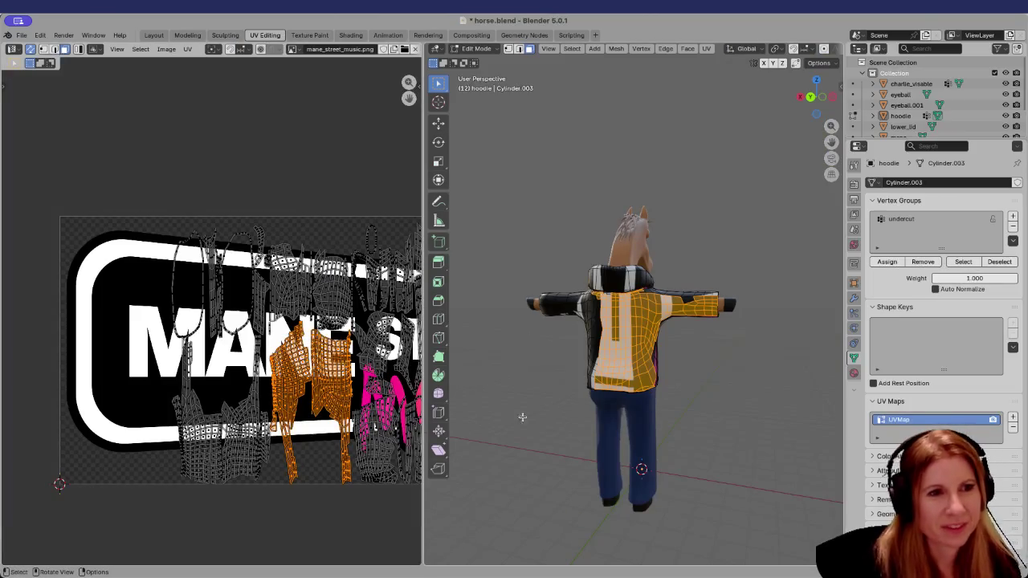
Orbit to the hoodie's back and move its UV island to a new spot
middle_drag(606, 399, 670, 442)
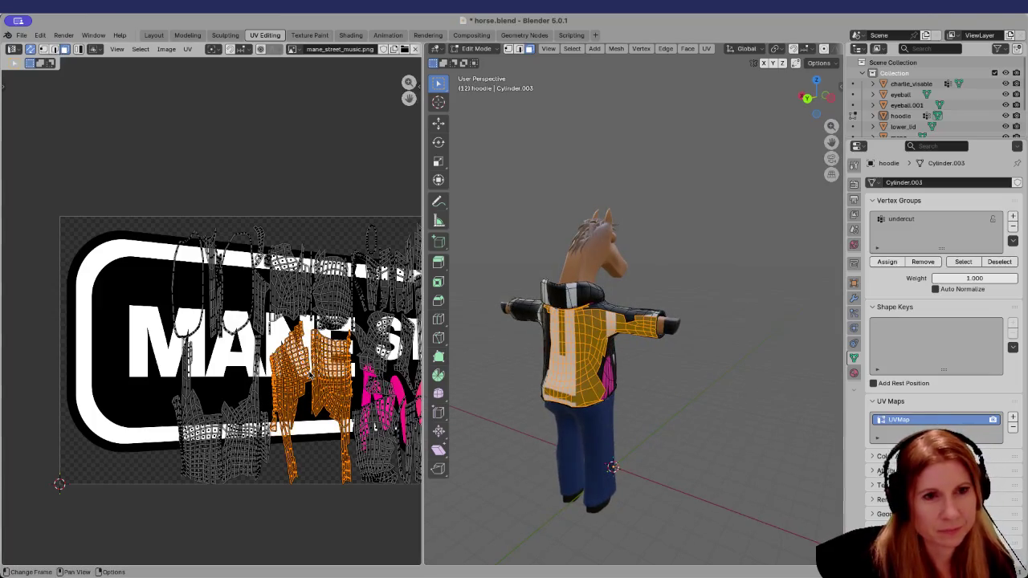
middle_drag(654, 386, 339, 404)
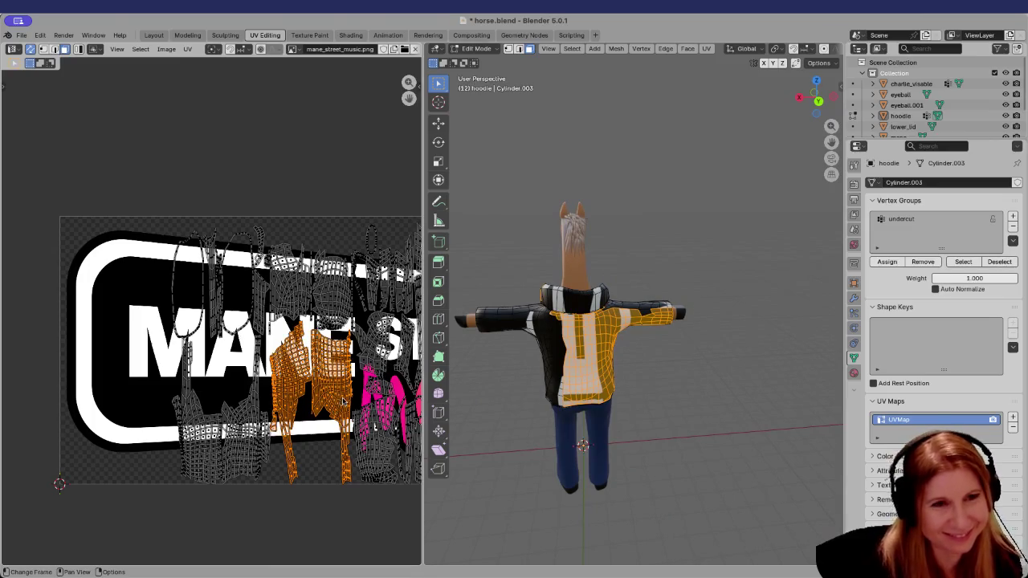
key(g)
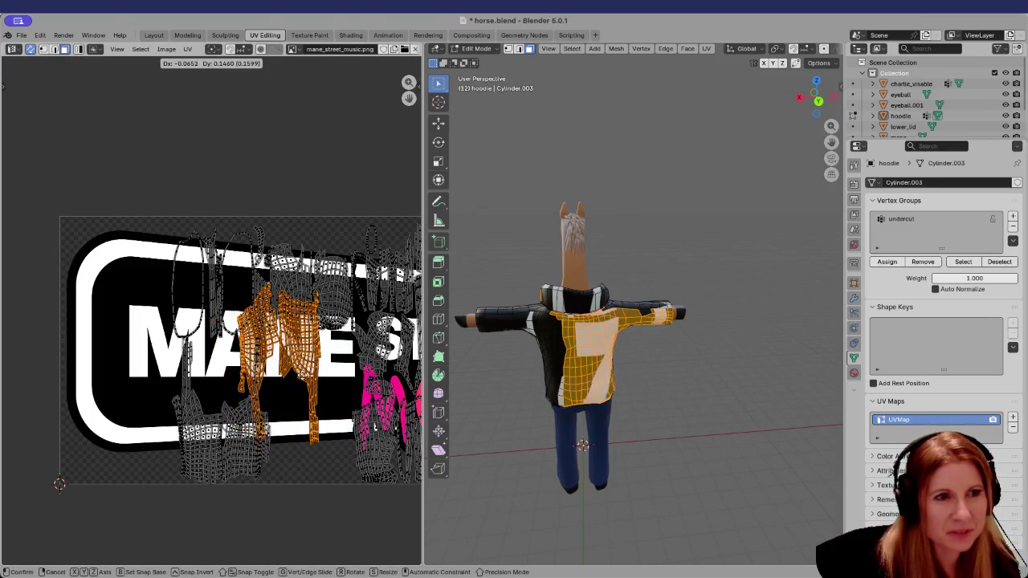
click(241, 369)
scroll(259, 383, down, 1)
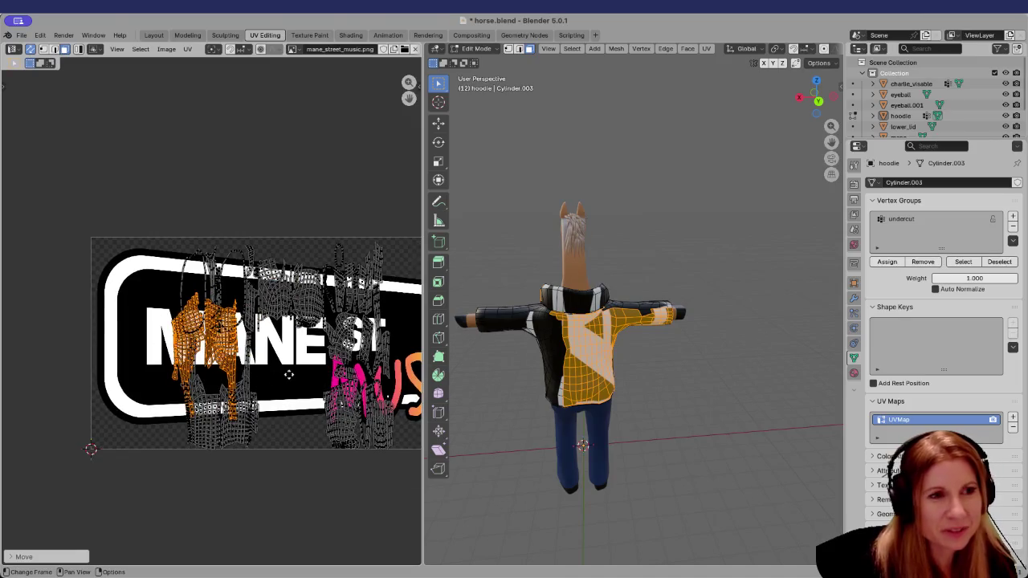
scroll(260, 384, up, 1)
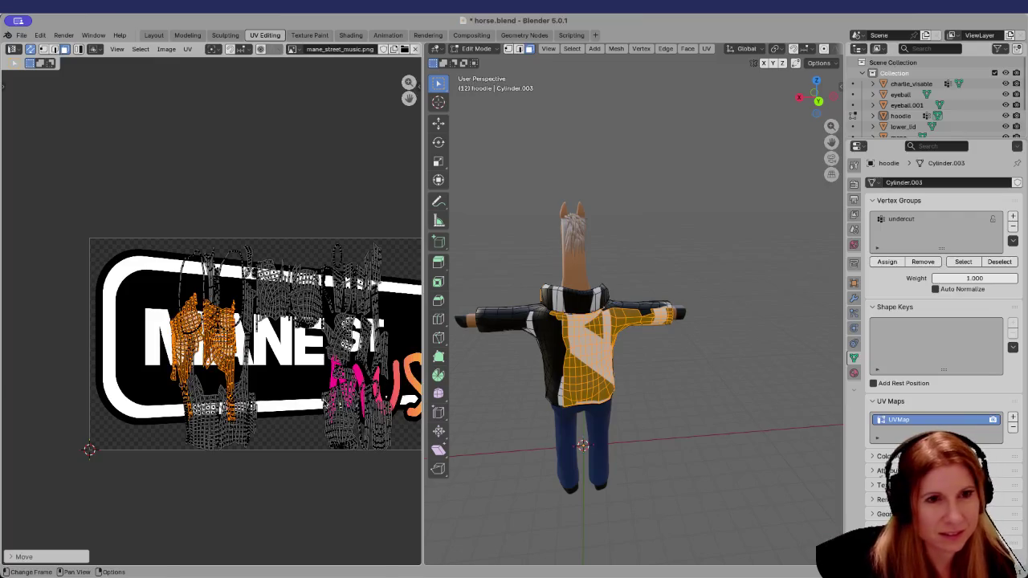
Rotate the back UV island 90° over the MANE lettering, keeping its size
text(r90)
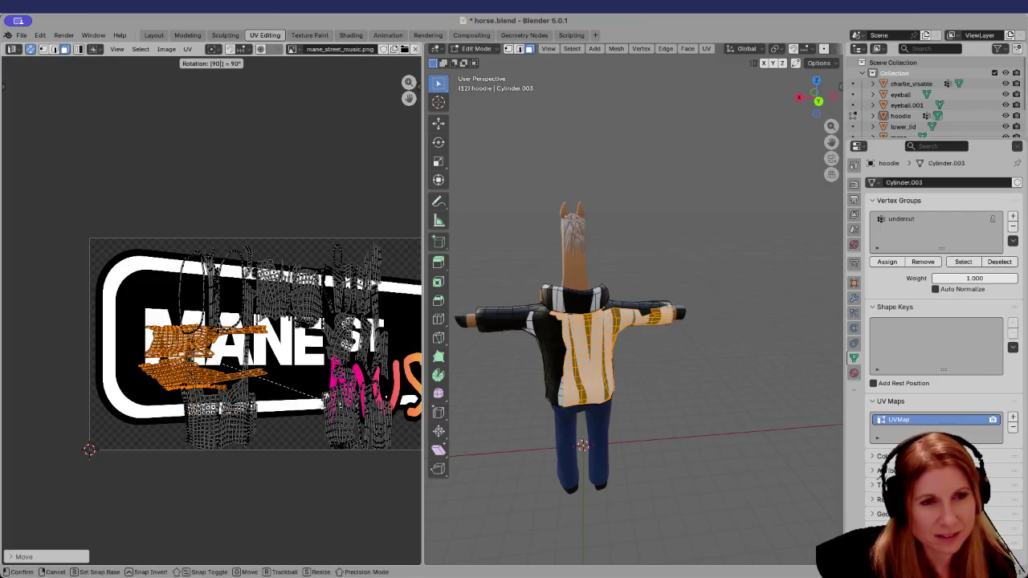
key(Return)
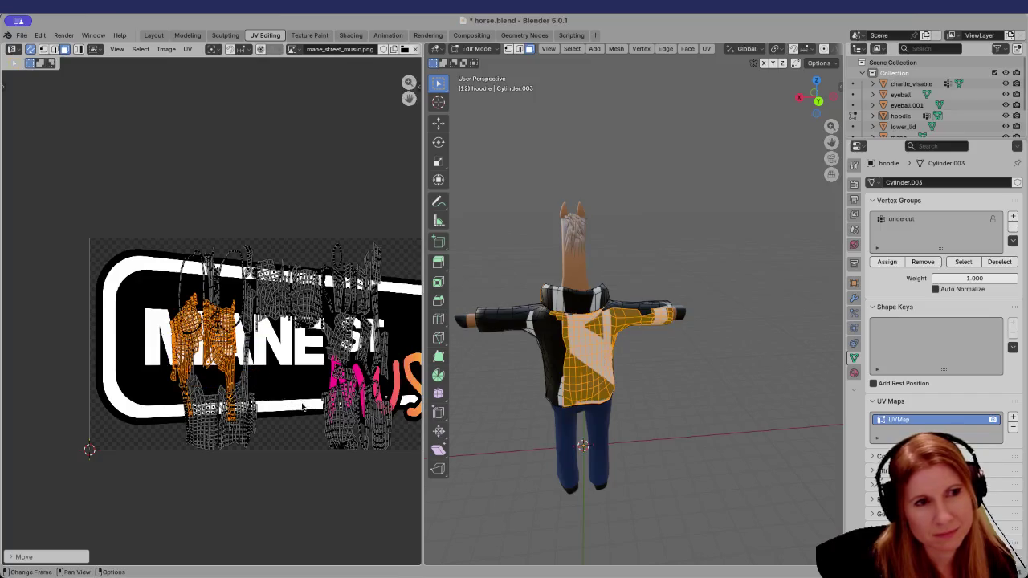
key(s)
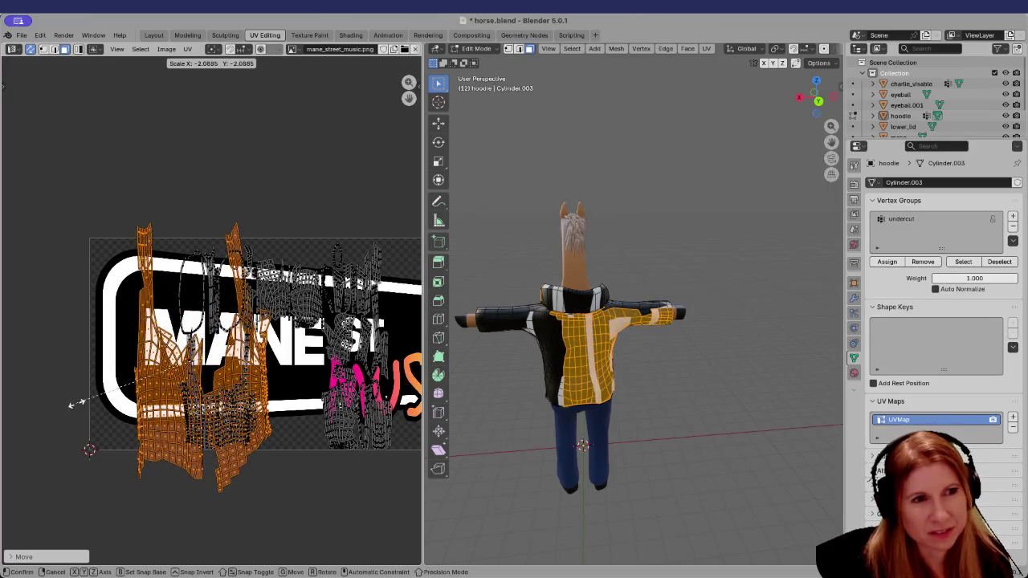
key(Escape)
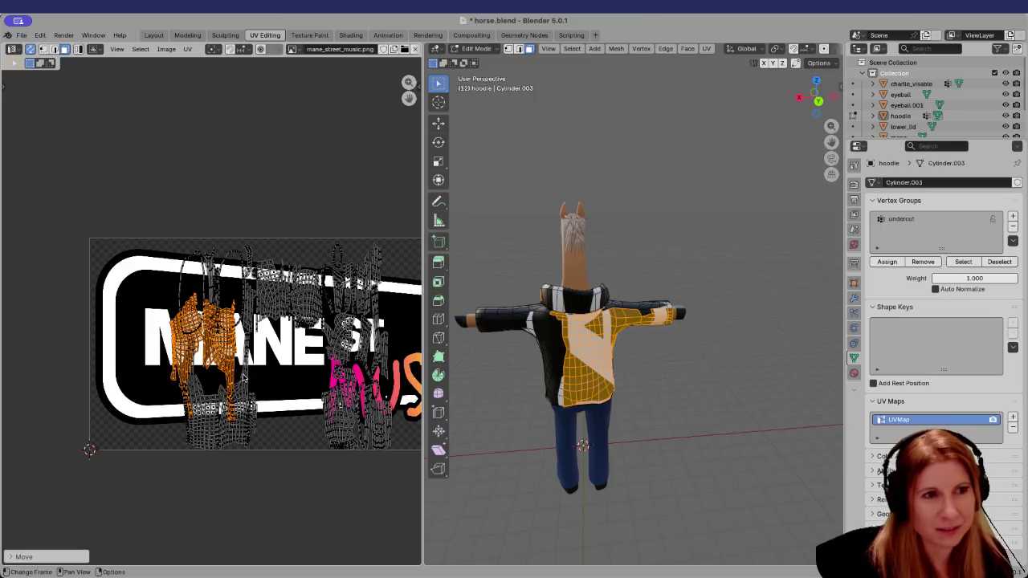
Experiment with rotating, moving and scaling the UV islands
text(g90)
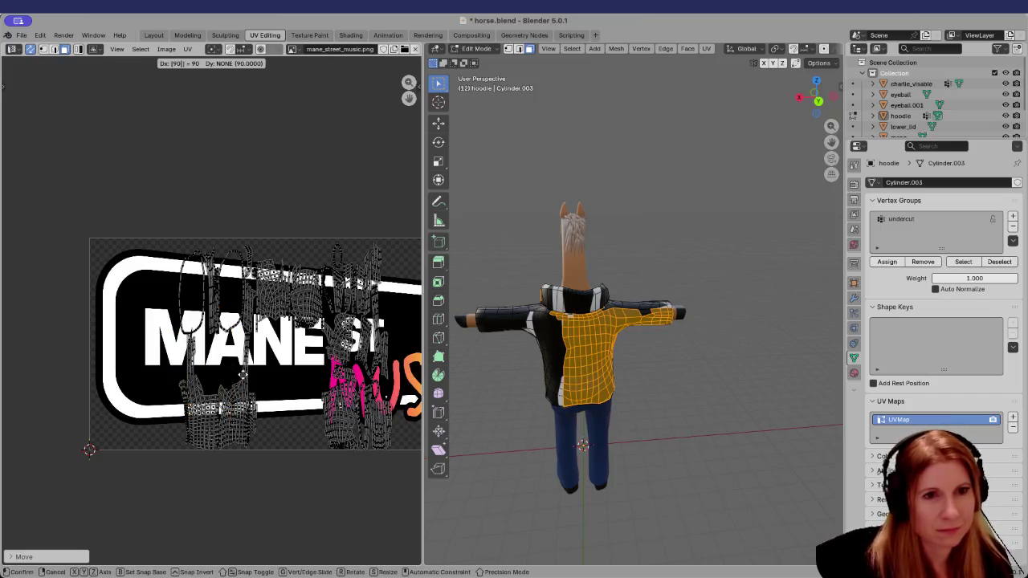
key(Escape)
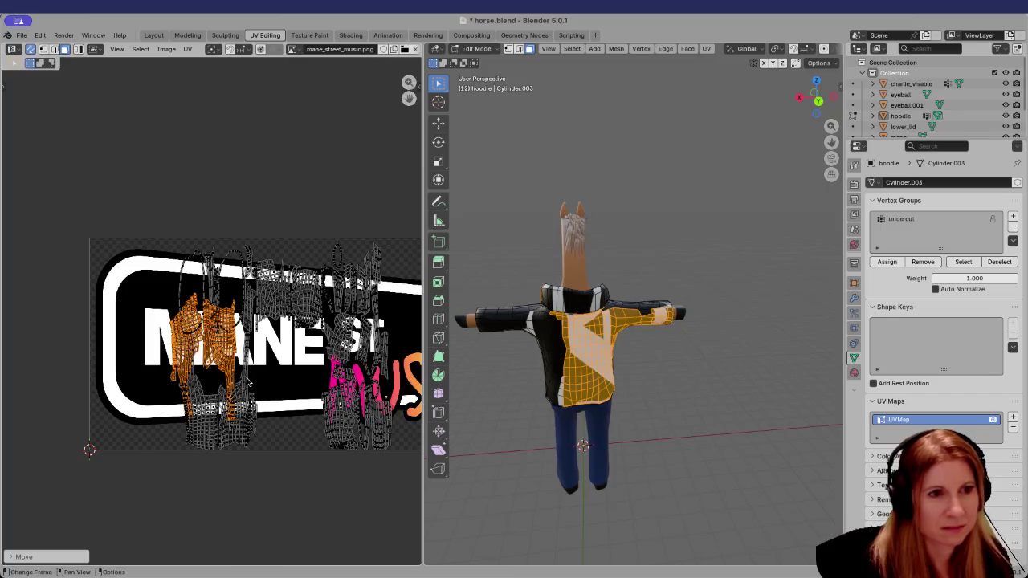
middle_drag(259, 384, 185, 375)
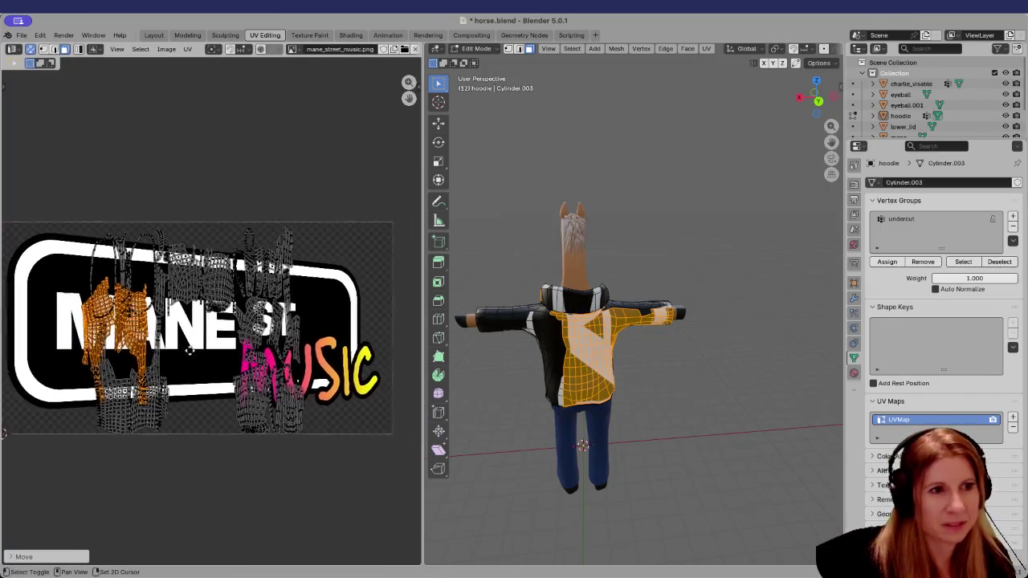
key(r)
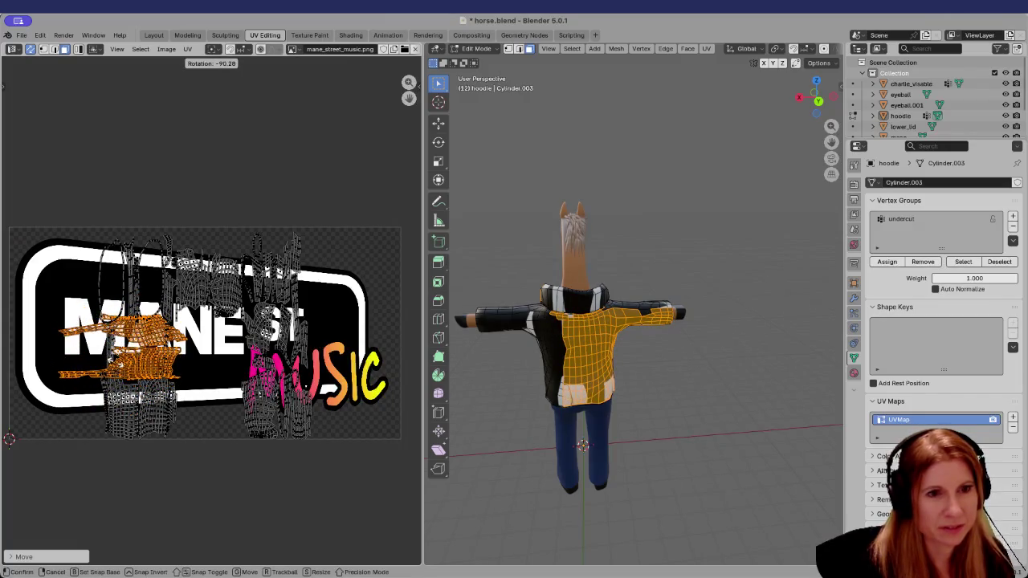
key(Return)
key(g)
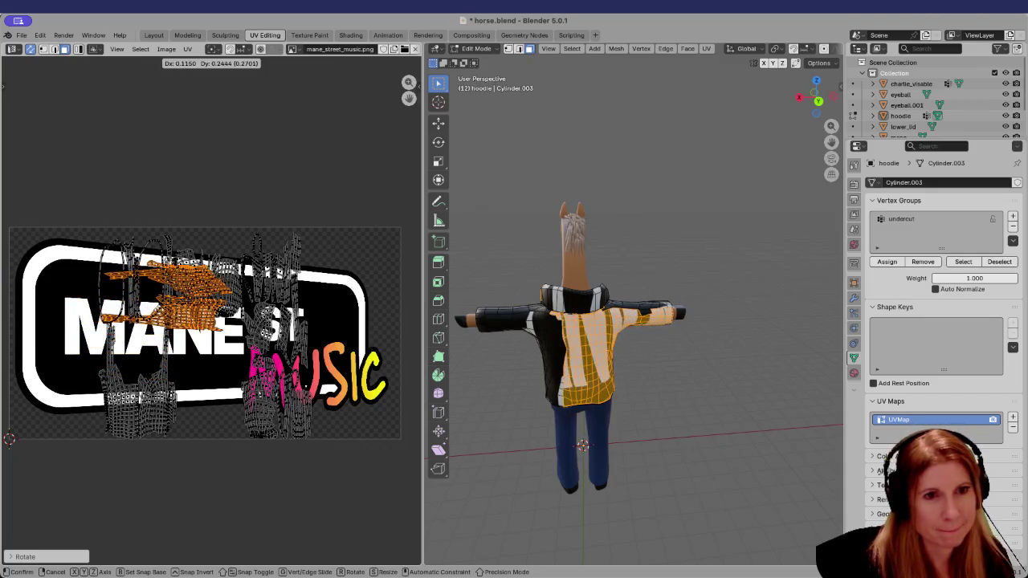
key(Return)
key(s)
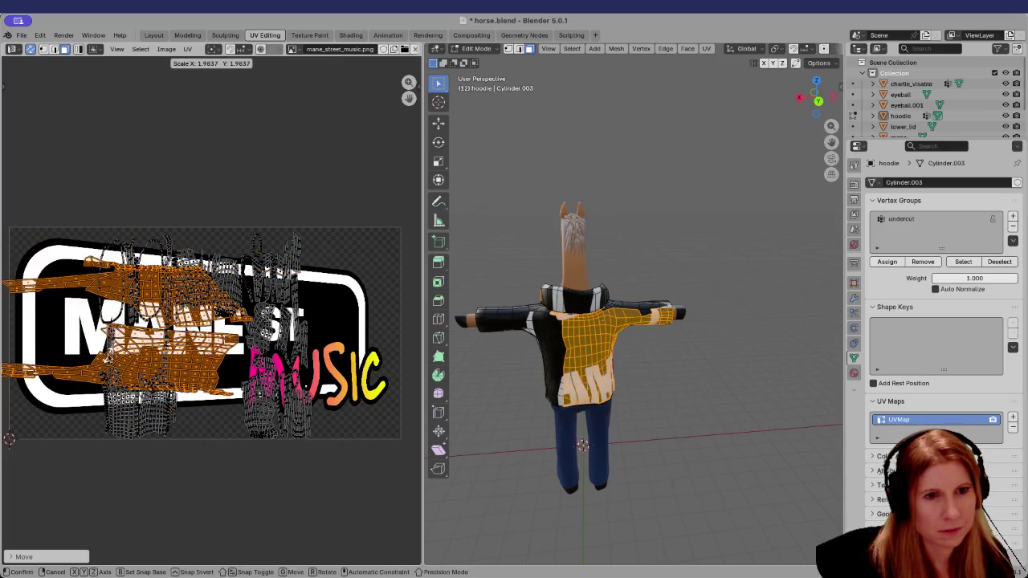
key(Escape)
Undo back to an upright island and drag it onto the NE letters, viewing the hoodie front
key(ctrl+z)
drag(108, 358, 201, 340)
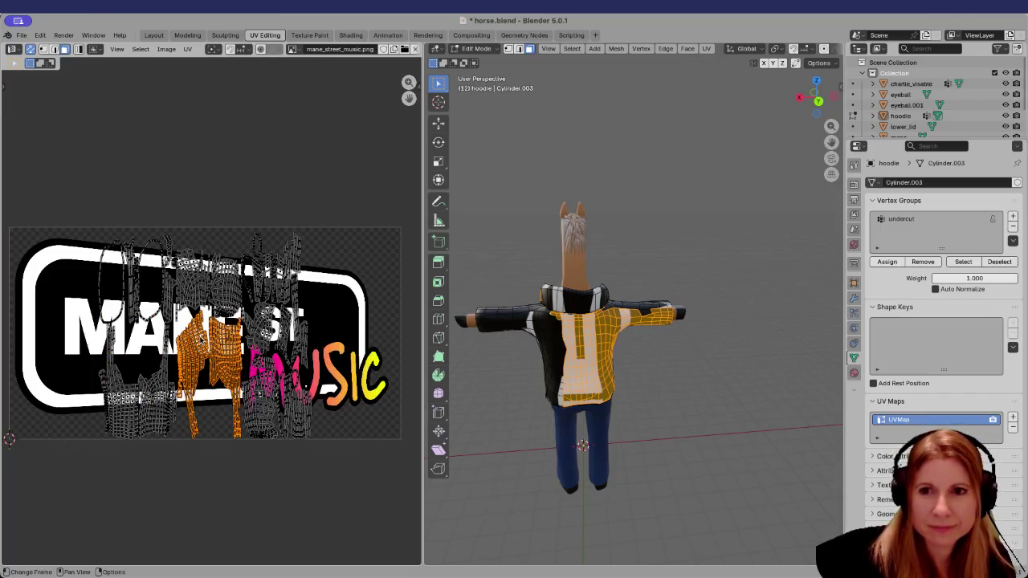
mouse_move(673, 409)
middle_down()
mouse_move(471, 390)
mouse_move(606, 354)
mouse_move(389, 414)
middle_up()
scroll(607, 353, up, 4)
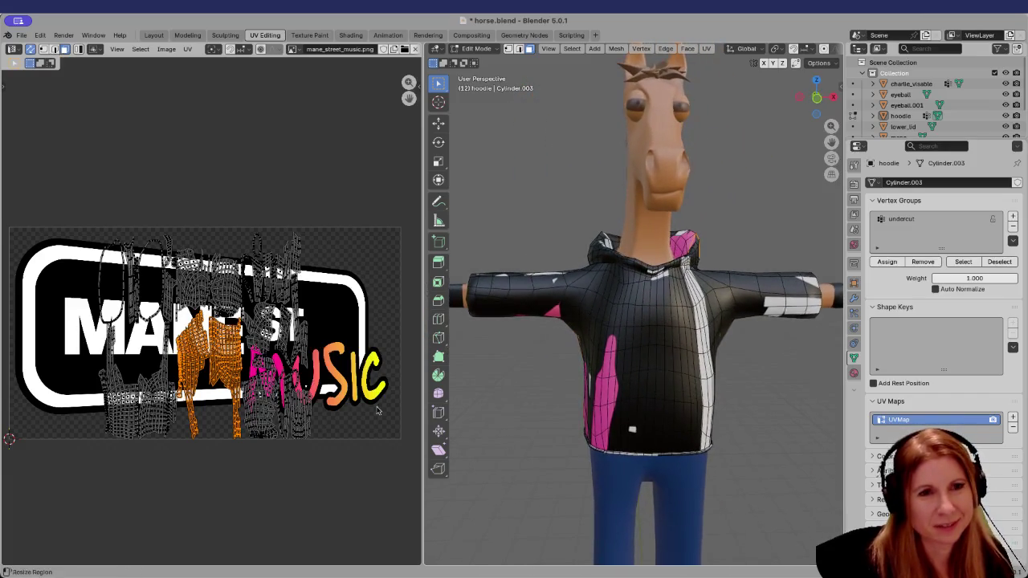
Preview the collar, left front and right front UV islands one at a time
key(alt+a)
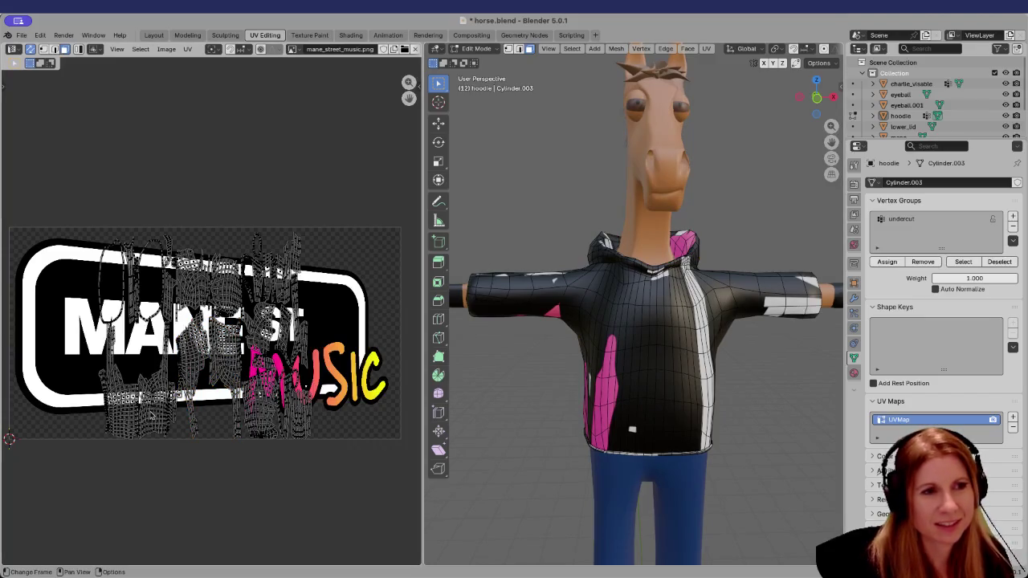
key(l)
key(l)
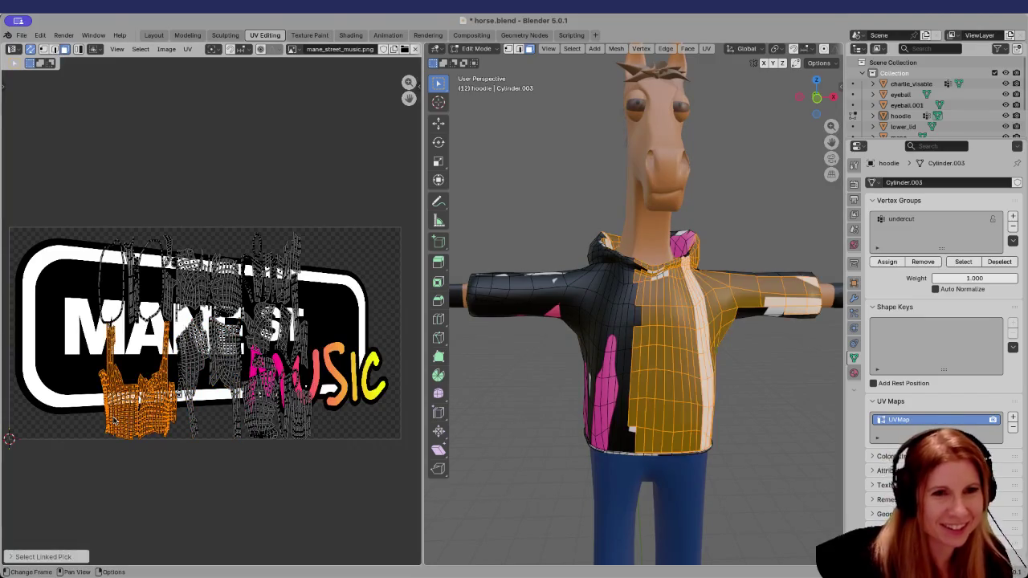
key(alt+a)
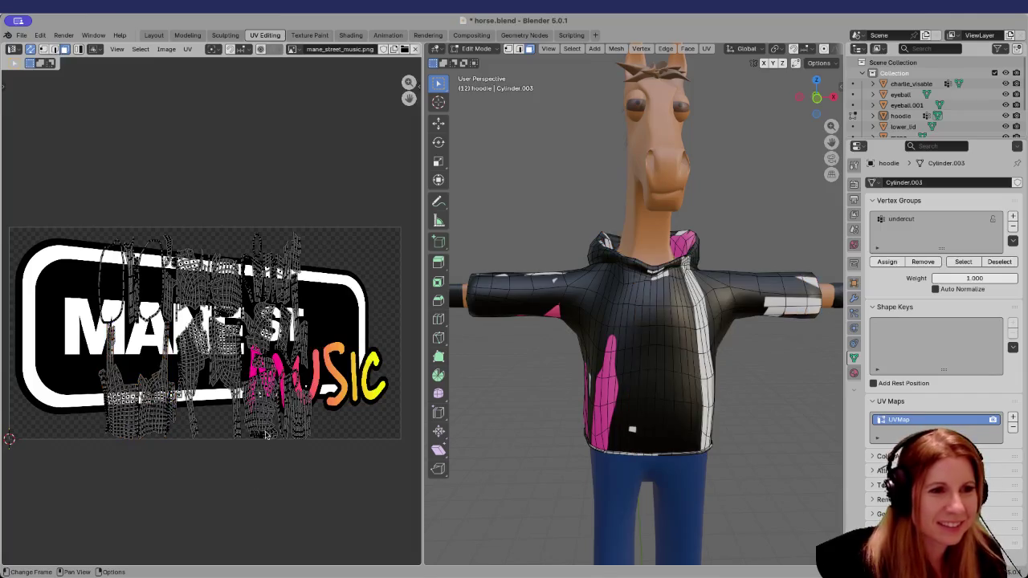
key(l)
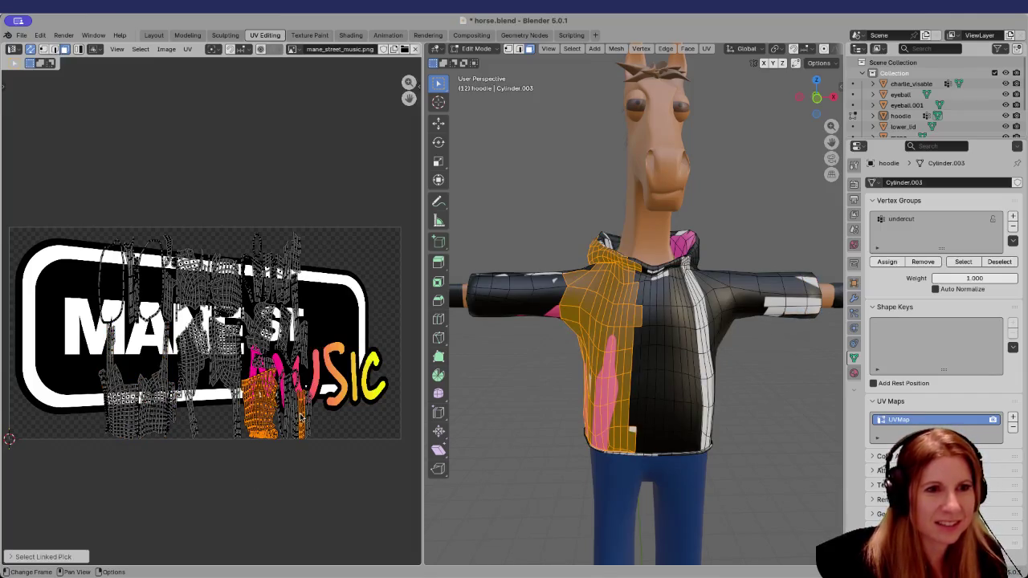
key(alt+a)
key(l)
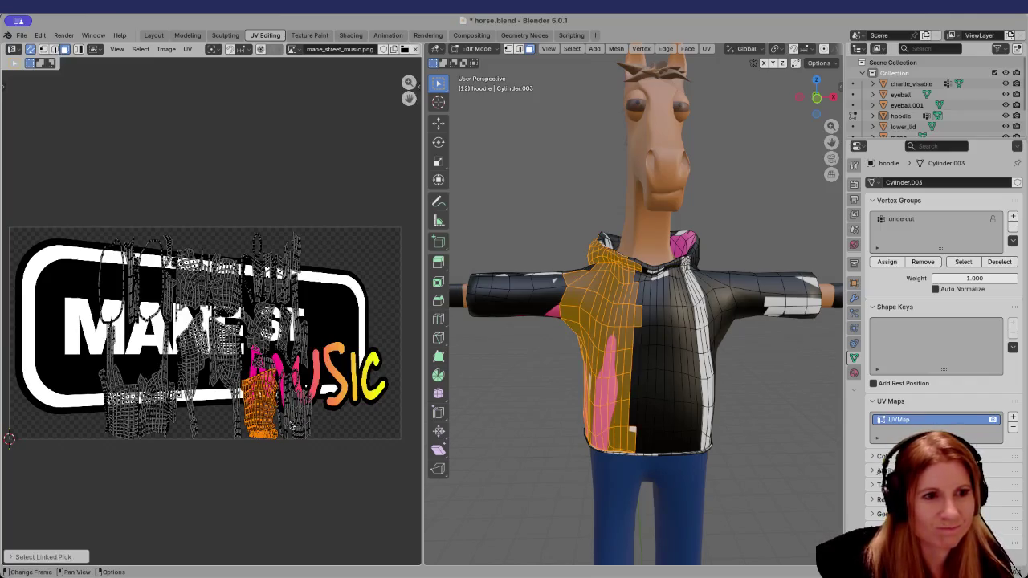
scroll(283, 428, up, 2)
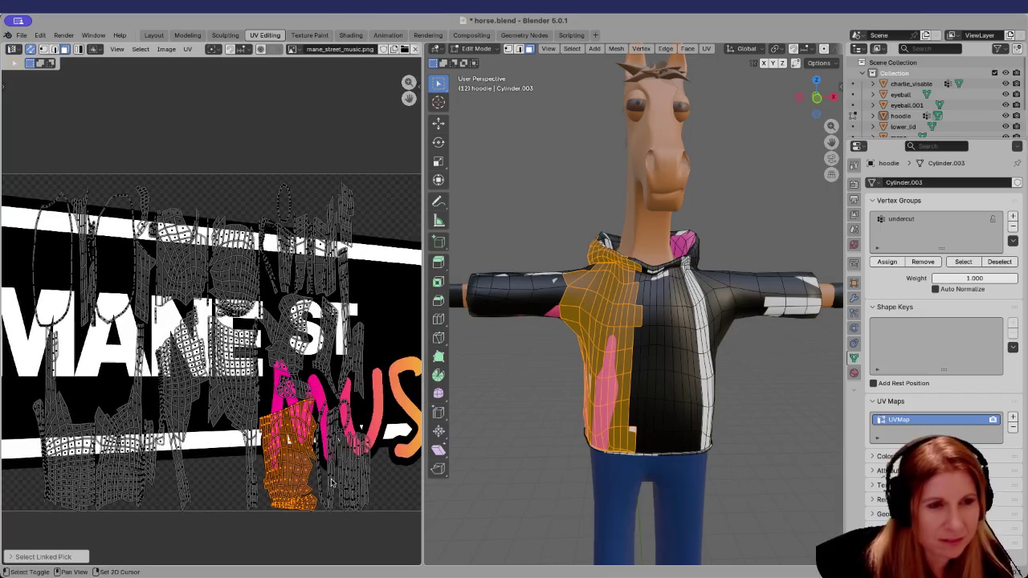
Preview the sleeve, hood and front panel UV islands with linked selection
key(l)
key(l)
key(l)
key(l)
key(alt+a)
key(l)
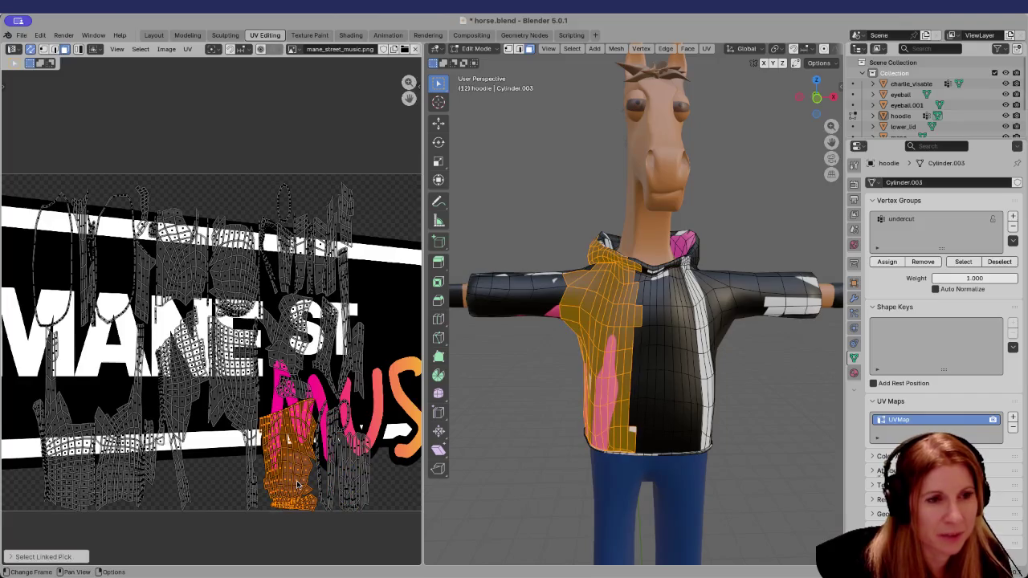
key(l)
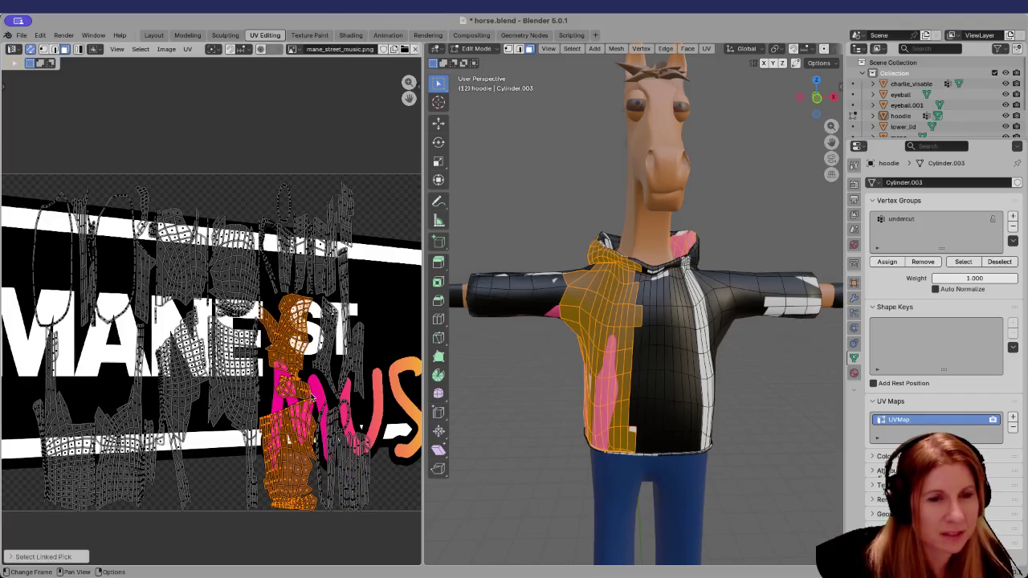
key(alt+a)
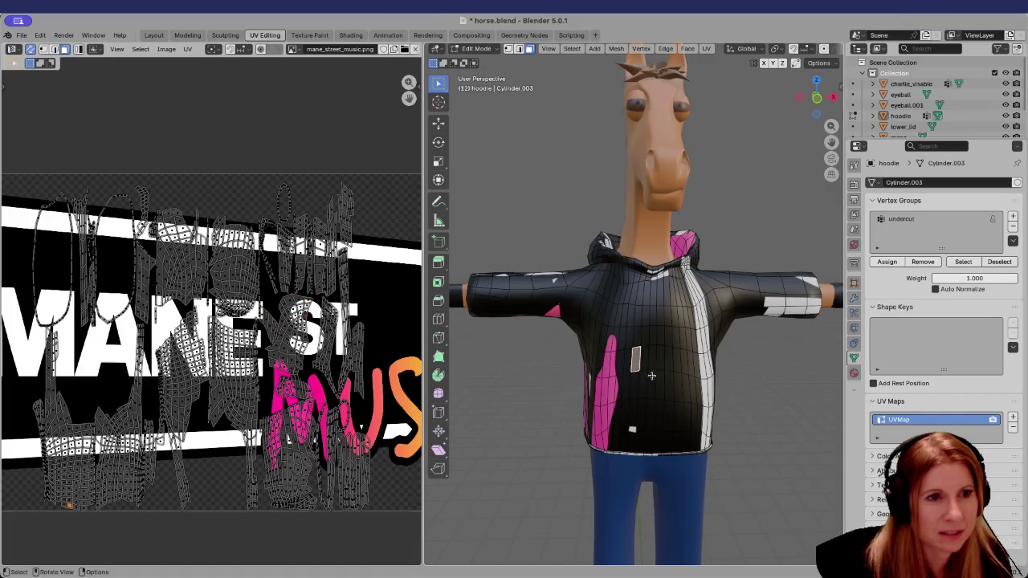
key(l)
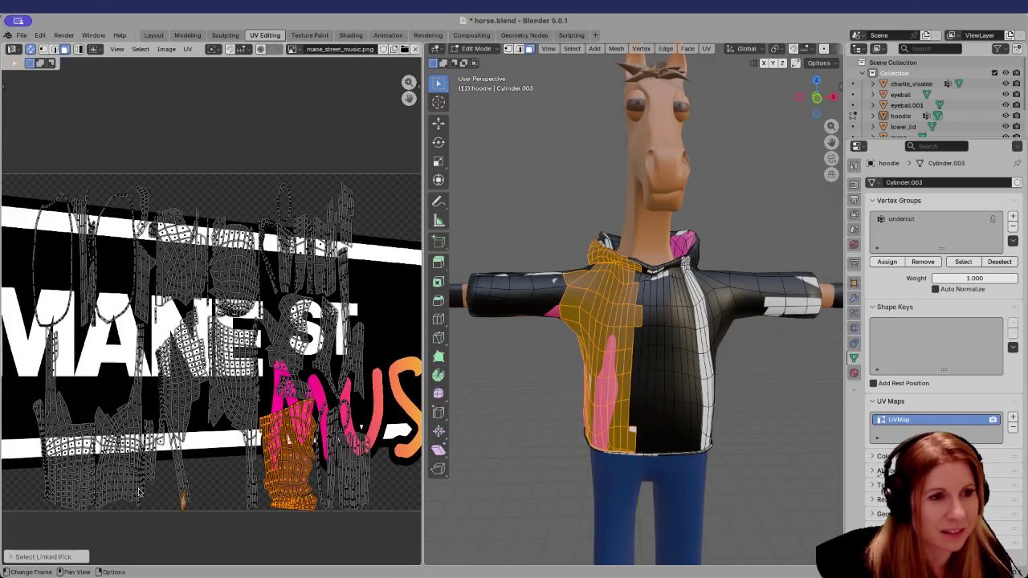
key(l)
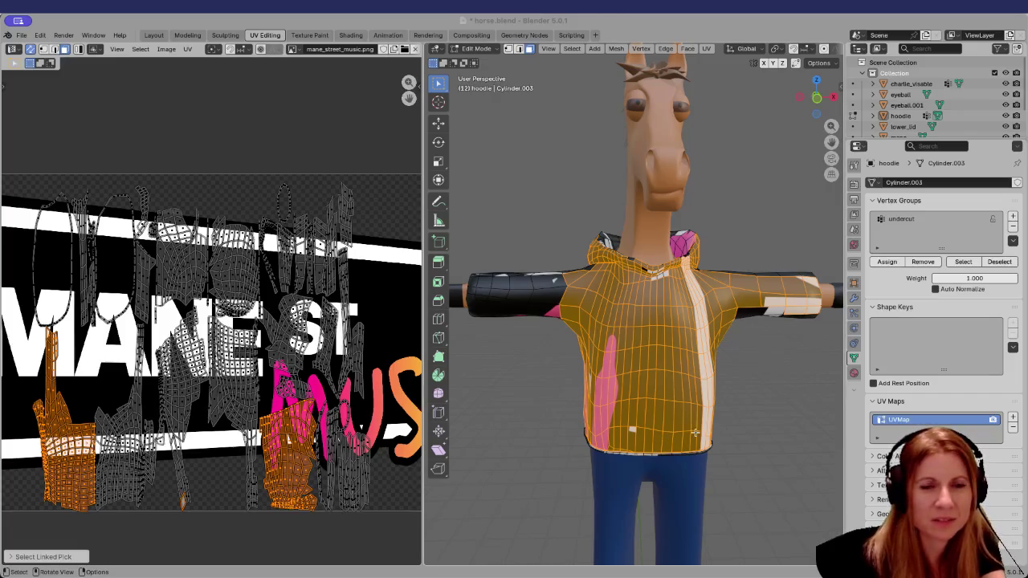
Clear the hoodie selection and orbit around the horse
scroll(687, 434, down, 1)
scroll(688, 434, up, 1)
scroll(669, 437, down, 1)
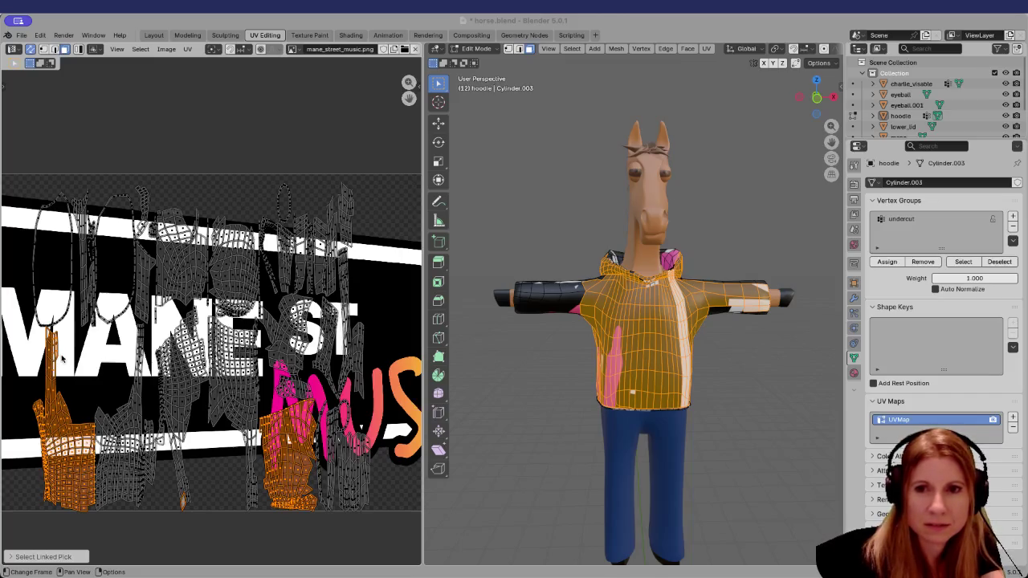
scroll(62, 359, down, 3)
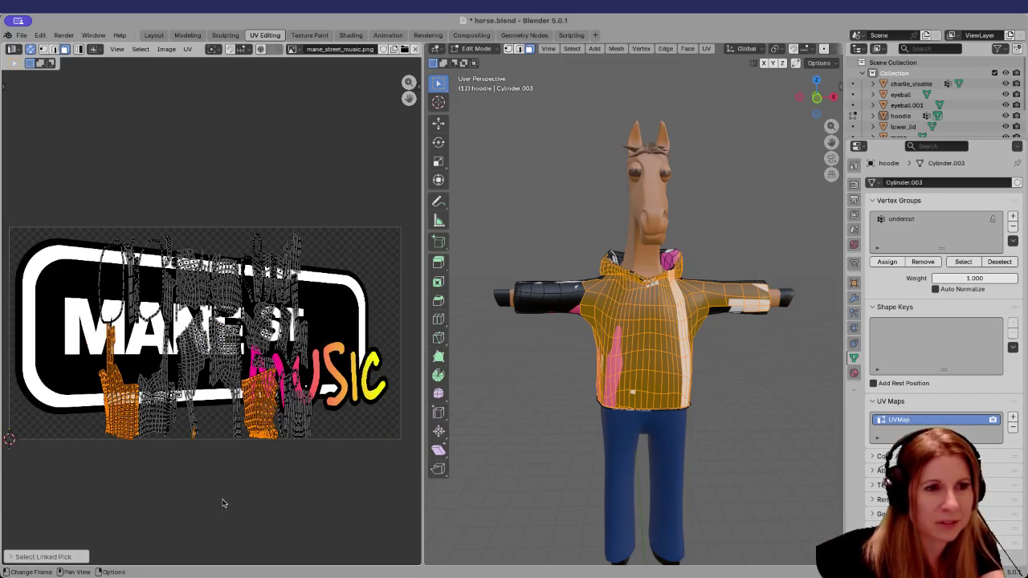
click(244, 453)
scroll(210, 460, up, 1)
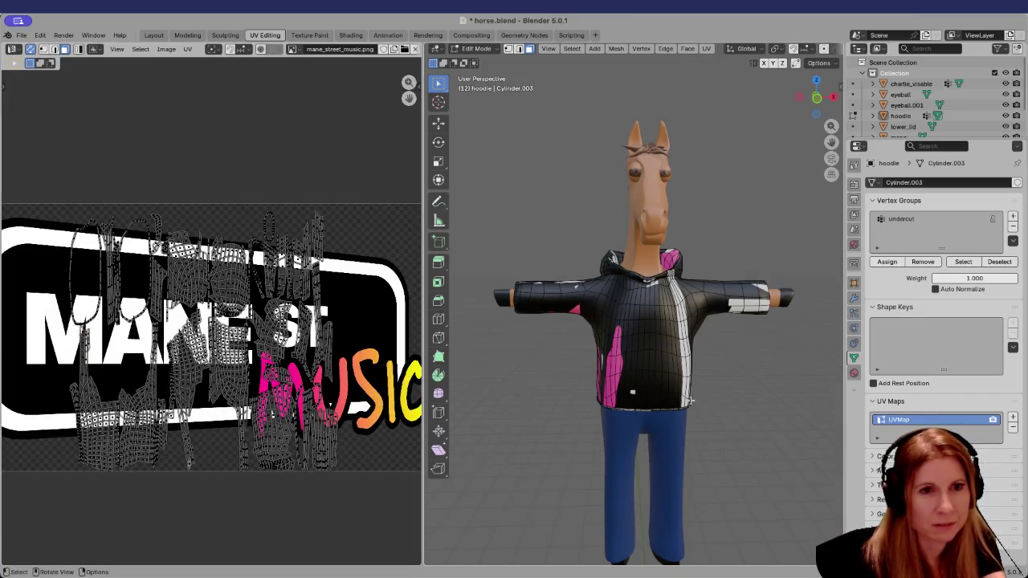
mouse_move(646, 345)
middle_down()
mouse_move(746, 342)
mouse_move(646, 356)
middle_up()
Box-select the hoodie's shoulder and upper-arm faces to show their UV islands
key(ctrl+l)
key(alt+a)
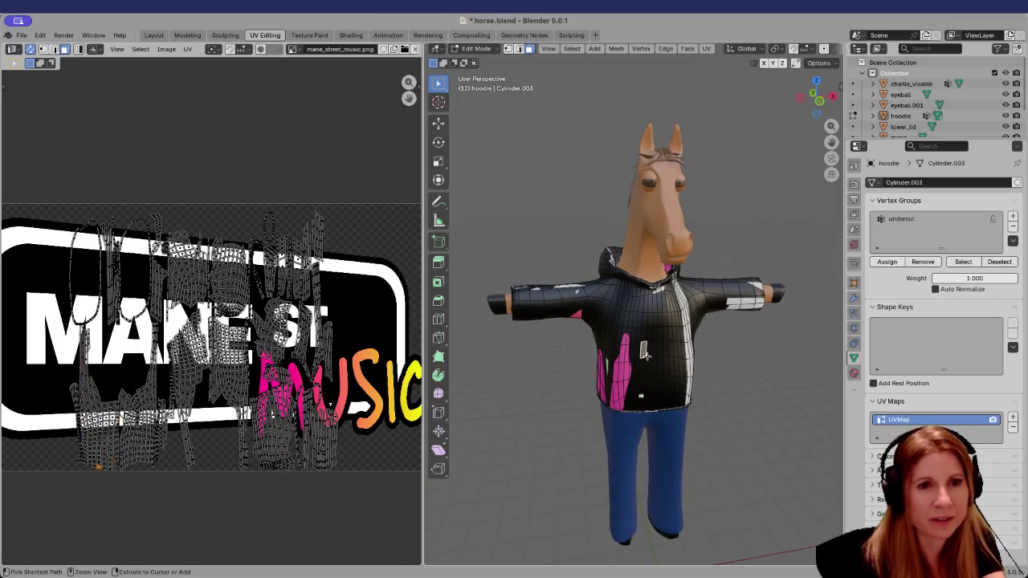
key(l)
key(alt+a)
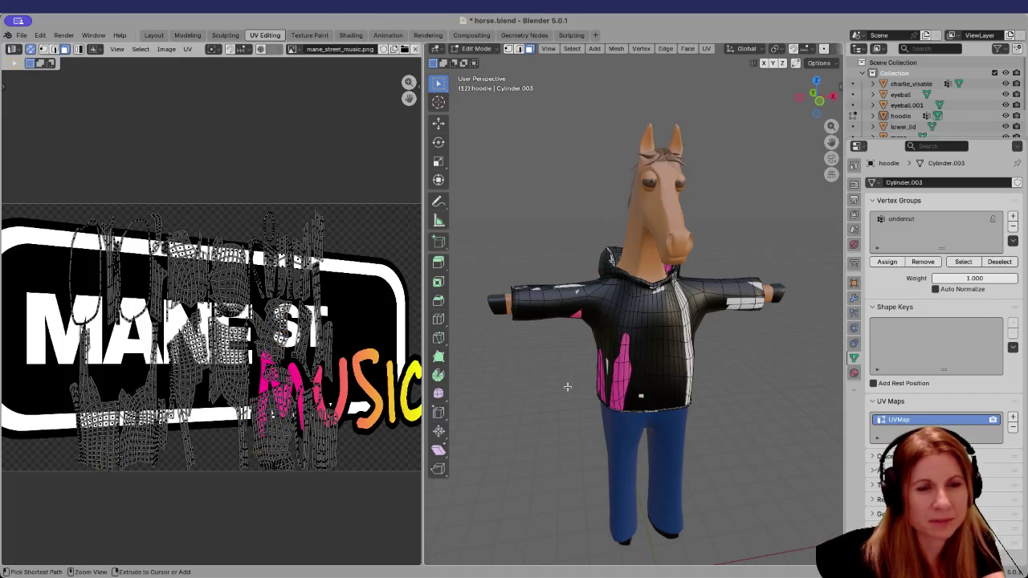
ctrl+middle_drag(567, 387, 625, 325)
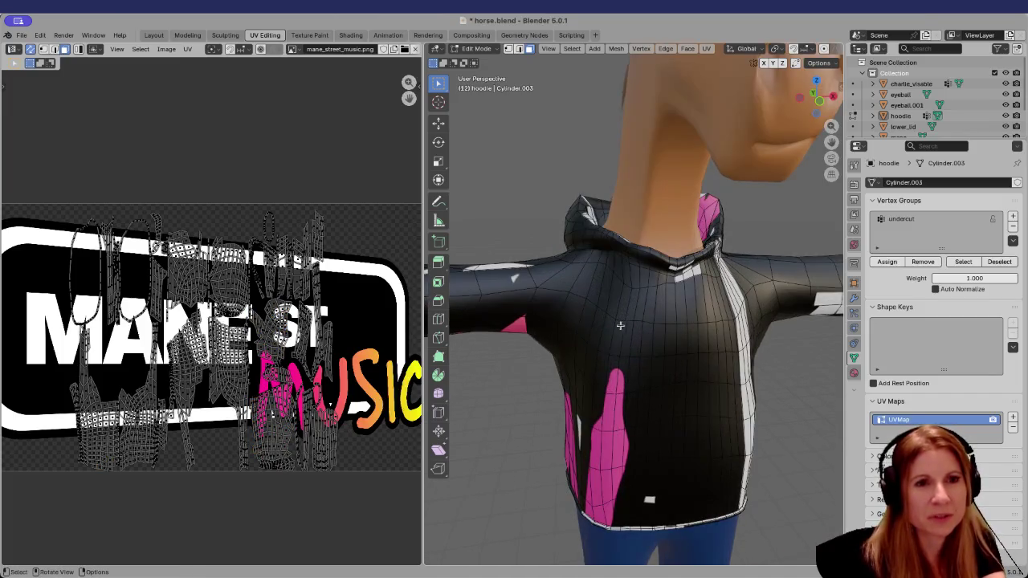
drag(523, 230, 527, 355)
scroll(527, 355, down, 8)
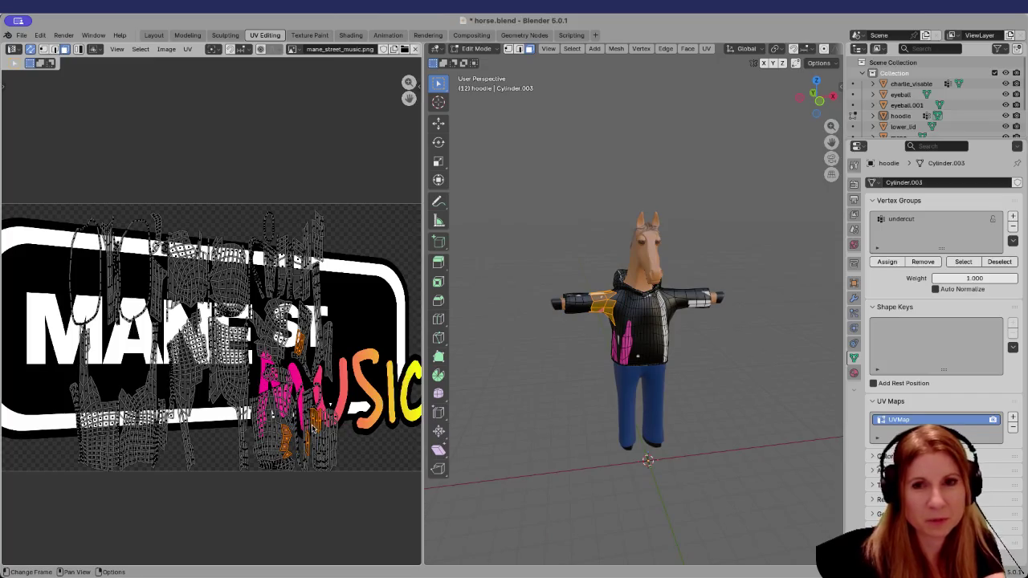
Toggle the shoulder, sleeve and chest UV islands on and off with L and Shift+L
key(alt+a)
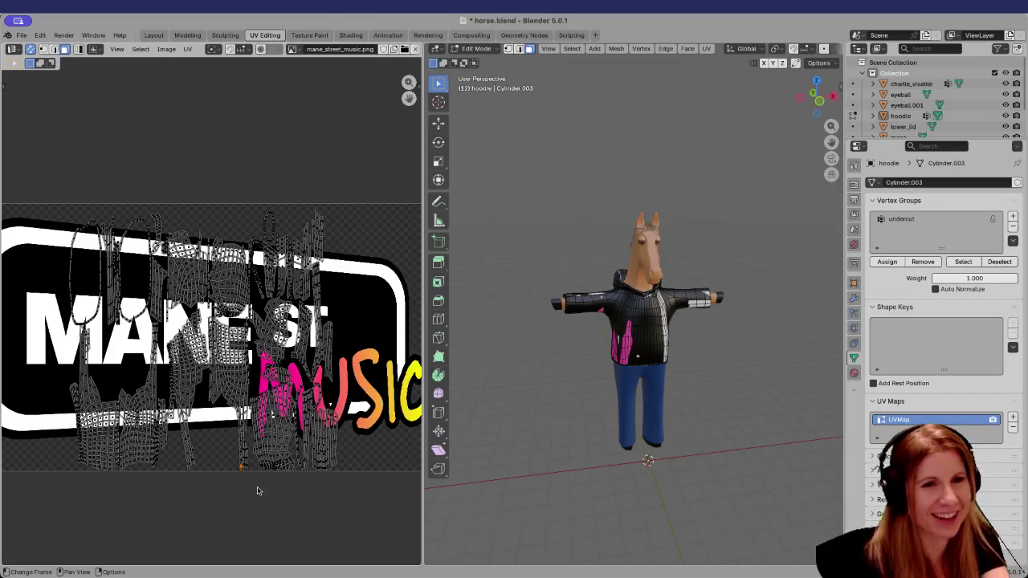
key(l)
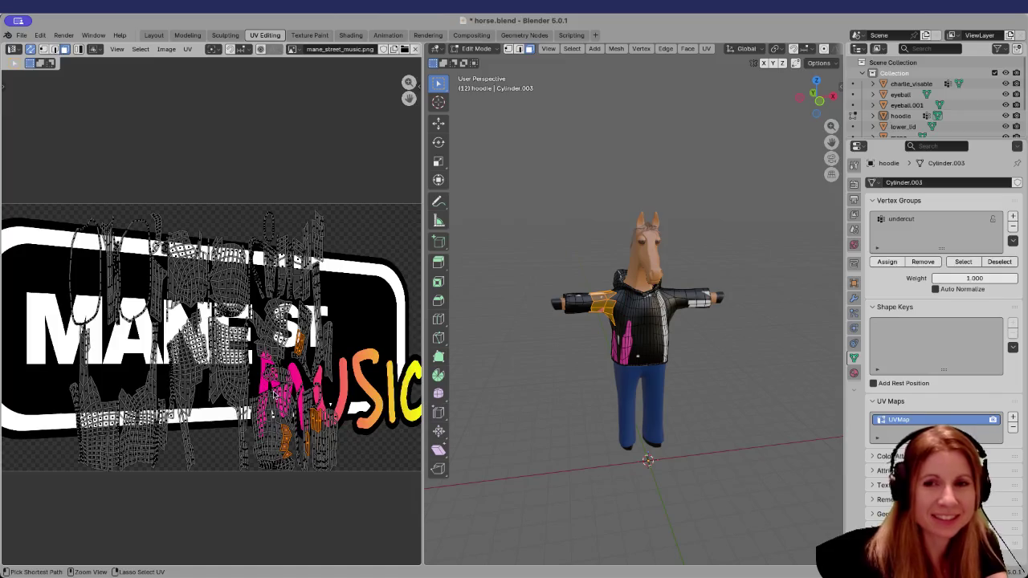
key(alt+a)
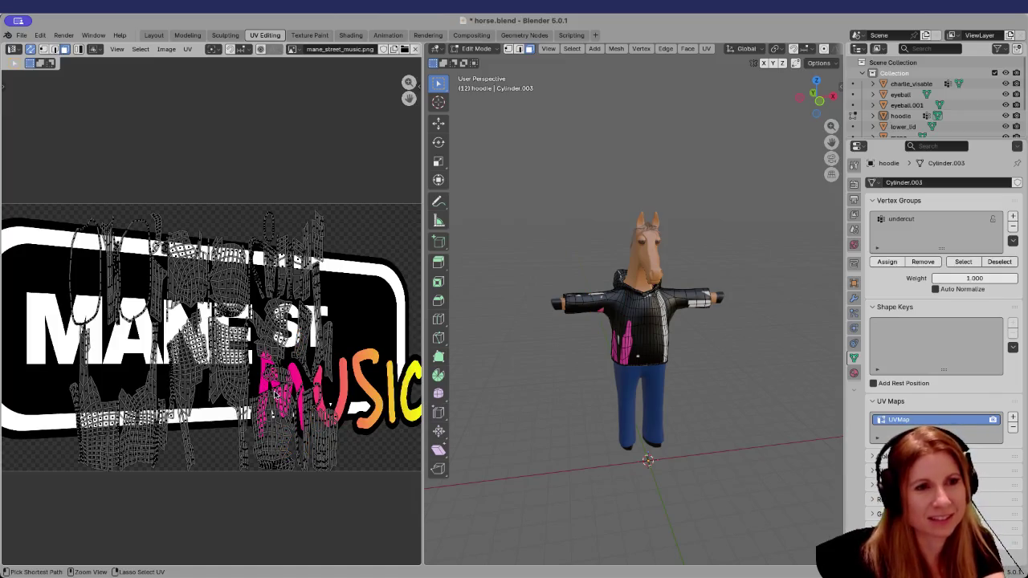
key(l)
key(shift+l)
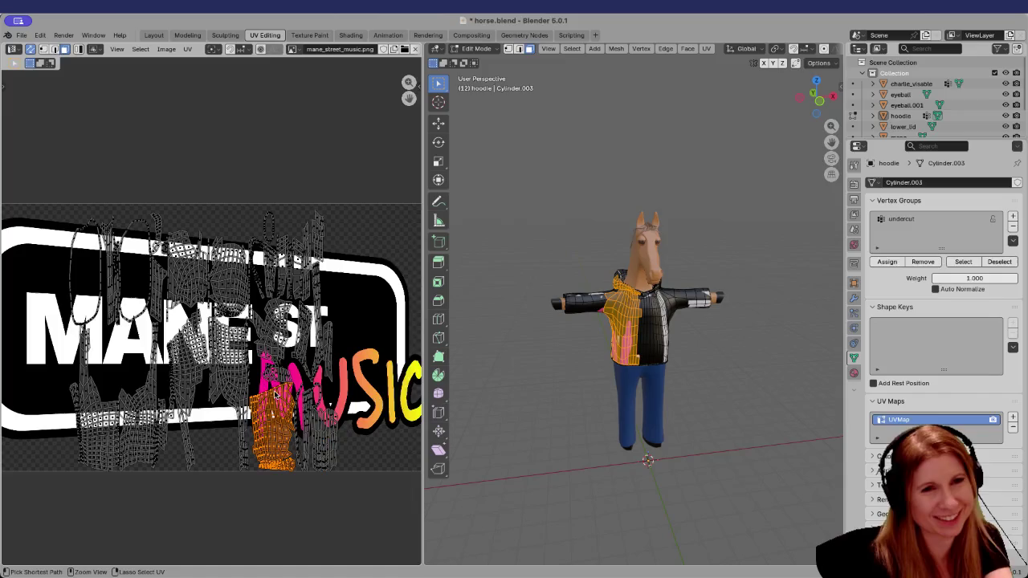
key(shift+l)
key(l)
key(shift+l)
key(shift+l)
key(l)
key(shift+l)
key(shift+l)
key(l)
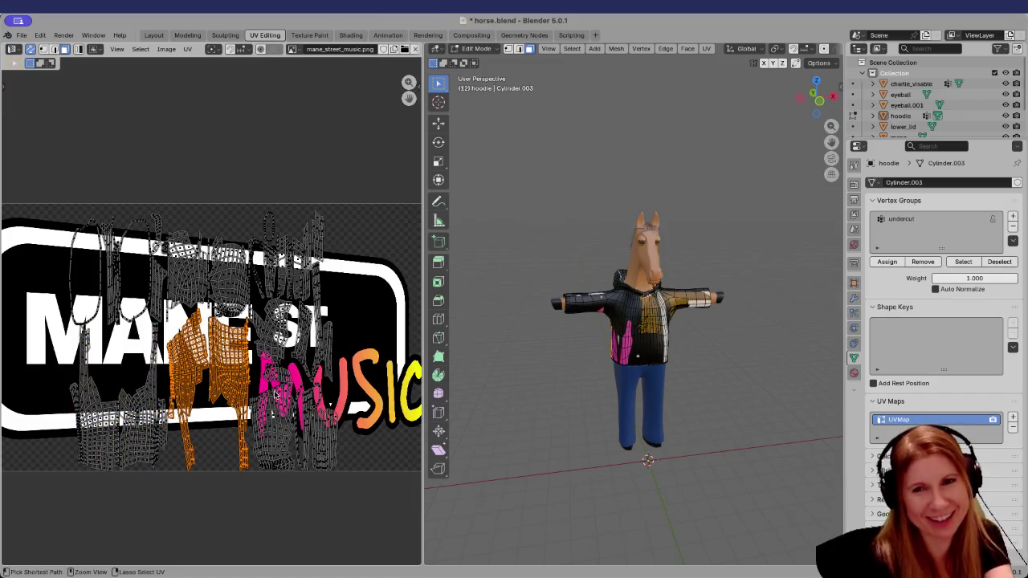
Return the hoodie to Object Mode and switch to the Layout workspace
key(Tab)
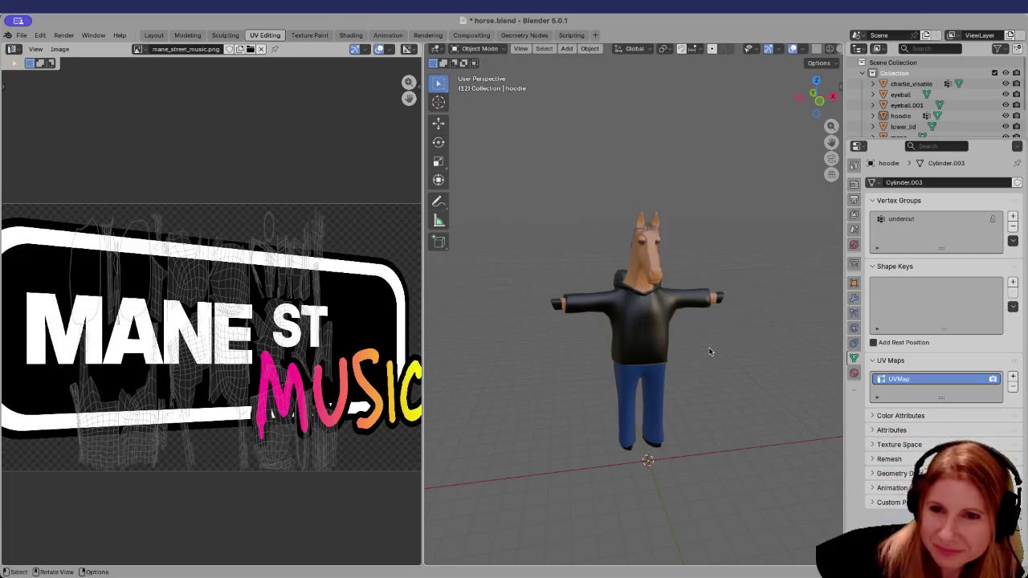
scroll(682, 323, up, 5)
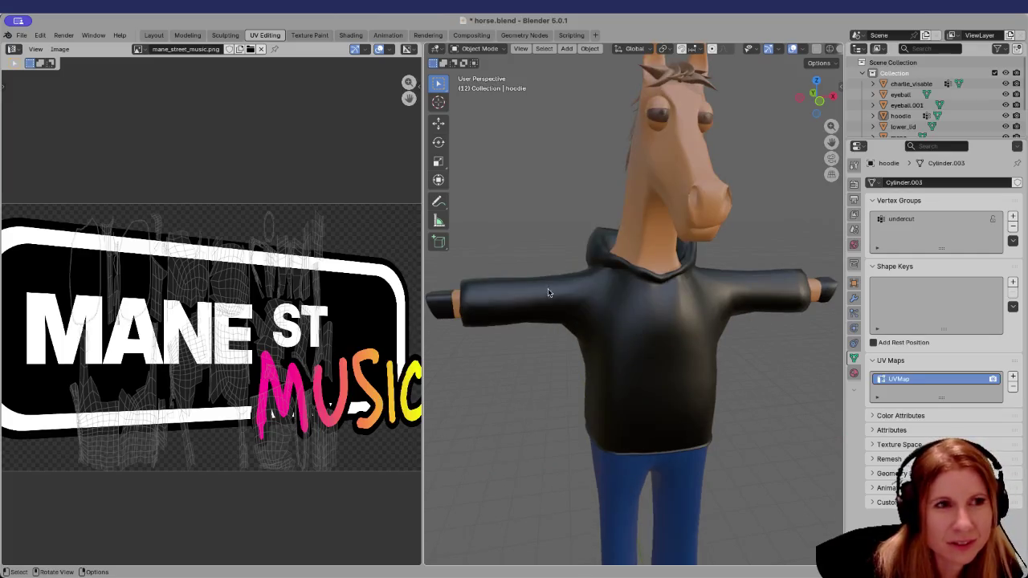
click(151, 38)
Put the hoodie in Edit Mode with nothing selected and edge select active
scroll(394, 335, up, 2)
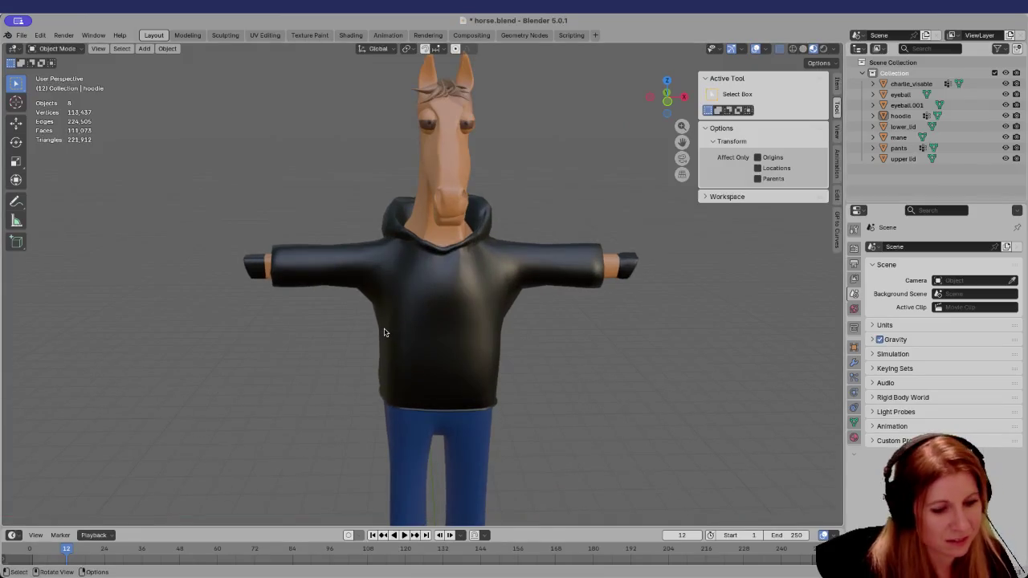
key(Tab)
scroll(337, 285, up, 3)
key(alt+a)
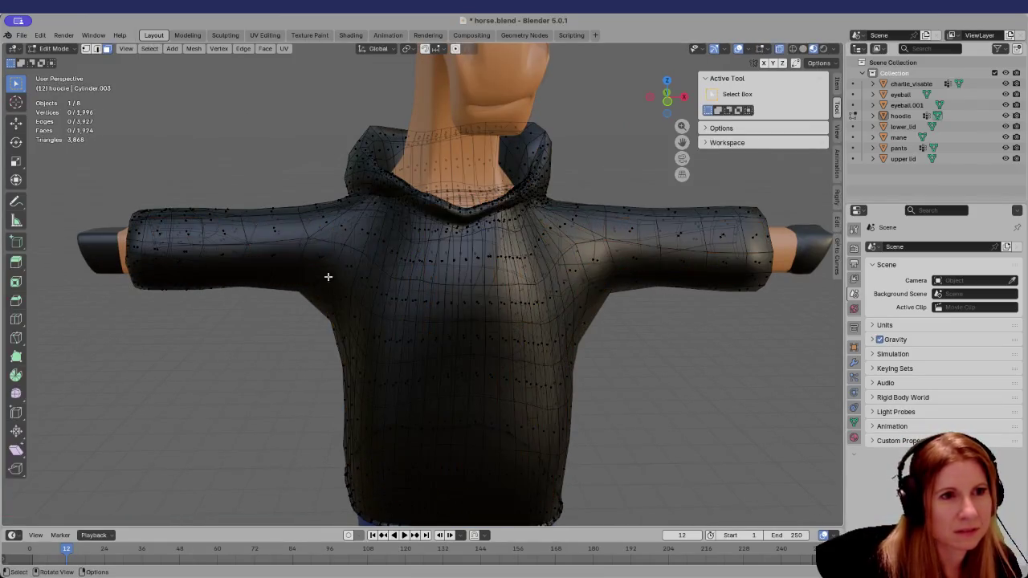
key(2)
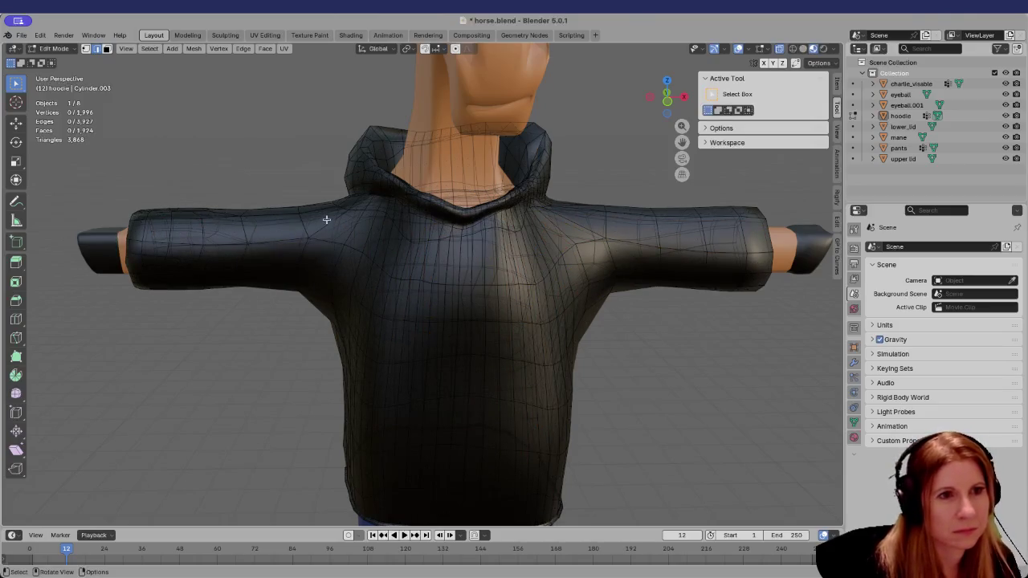
Orbit around the horse to inspect the hoodie from front, side and three-quarter angles
scroll(343, 247, up, 1)
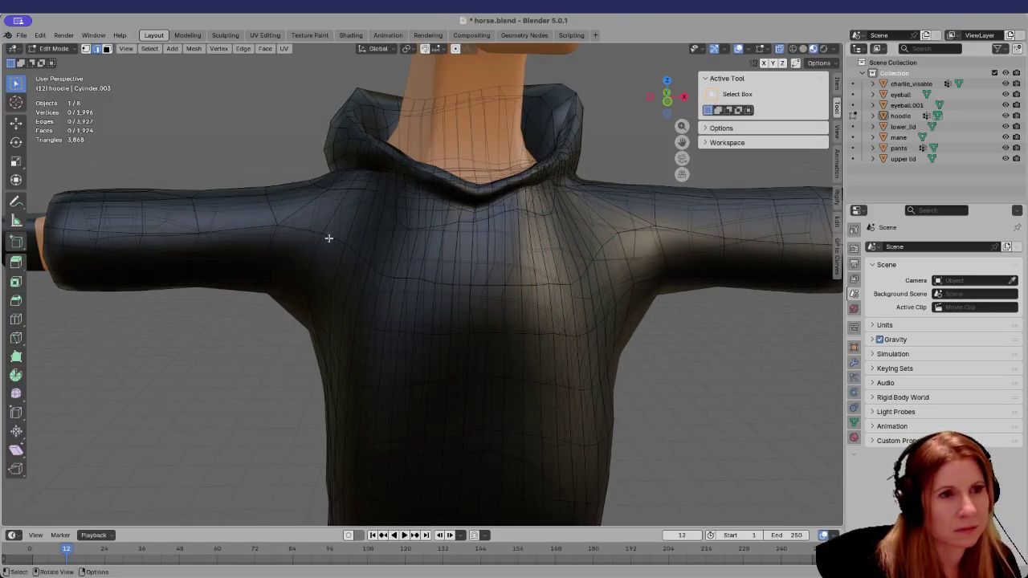
scroll(270, 282, down, 4)
mouse_move(255, 356)
middle_down()
mouse_move(248, 421)
mouse_move(276, 372)
middle_up()
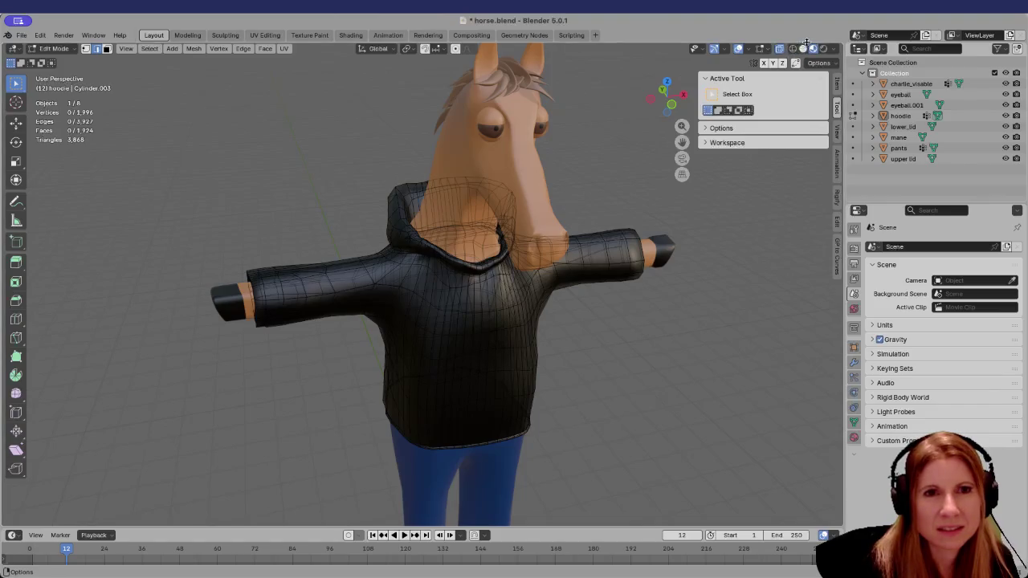
scroll(430, 224, up, 3)
mouse_move(429, 224)
middle_down()
mouse_move(407, 314)
mouse_move(477, 271)
mouse_move(470, 303)
mouse_move(462, 270)
mouse_move(477, 276)
mouse_move(340, 348)
mouse_move(348, 358)
middle_up()
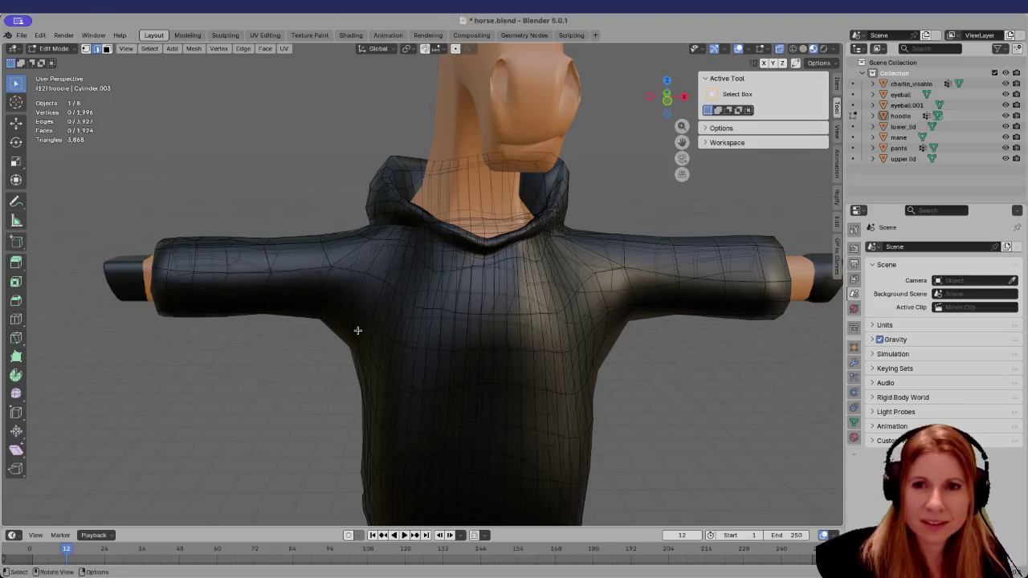
mouse_move(419, 322)
middle_down()
mouse_move(420, 300)
mouse_move(659, 360)
mouse_move(636, 361)
mouse_move(641, 371)
middle_up()
scroll(562, 370, down, 4)
mouse_move(459, 367)
middle_down()
mouse_move(491, 324)
mouse_move(509, 339)
mouse_move(481, 337)
middle_up()
middle_drag(642, 364, 581, 351)
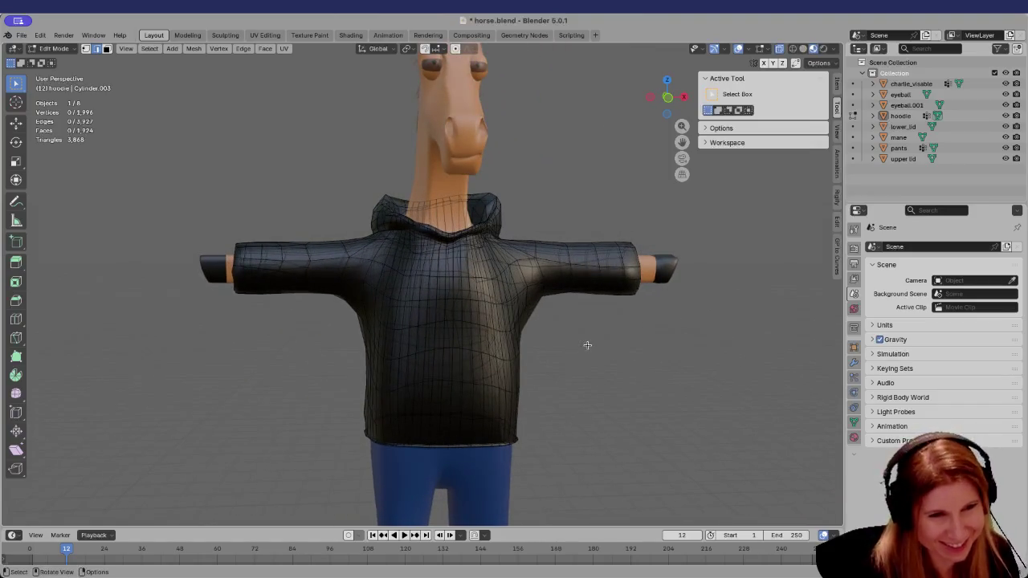
mouse_move(531, 340)
middle_down()
mouse_move(523, 345)
mouse_move(519, 326)
mouse_move(478, 333)
mouse_move(469, 362)
middle_up()
mouse_move(442, 405)
middle_down()
mouse_move(322, 386)
mouse_move(209, 385)
mouse_move(230, 324)
mouse_move(238, 337)
mouse_move(426, 395)
mouse_move(416, 391)
middle_up()
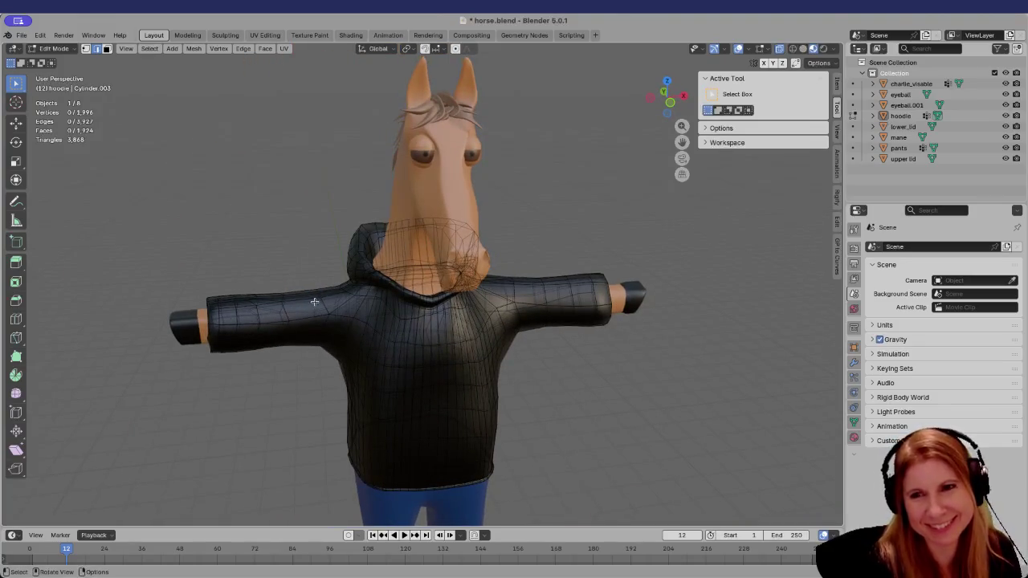
scroll(304, 380, up, 1)
middle_drag(304, 380, 288, 338)
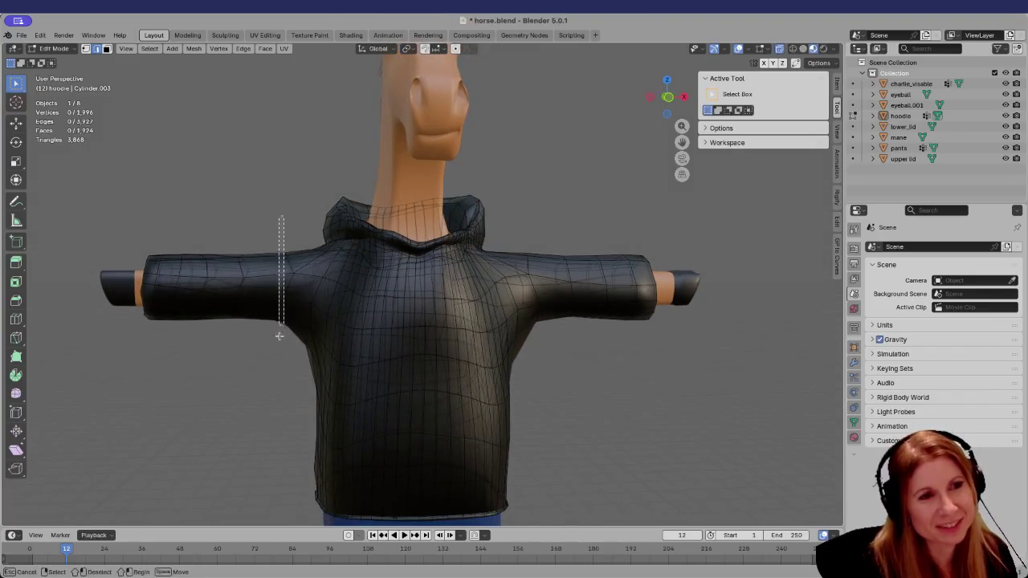
Try box-selecting the left shoulder edges, clear them, and pan the hoodie right
drag(279, 335, 279, 351)
click(257, 396)
scroll(274, 313, up, 2)
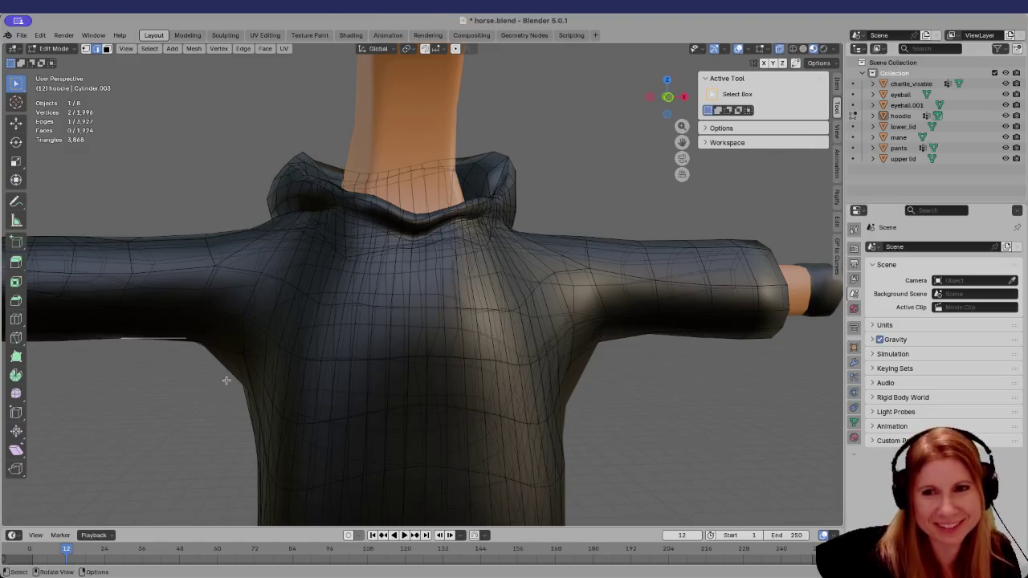
mouse_move(223, 393)
shift+middle_down()
mouse_move(275, 388)
mouse_move(276, 416)
mouse_move(248, 415)
mouse_move(272, 361)
shift+middle_up()
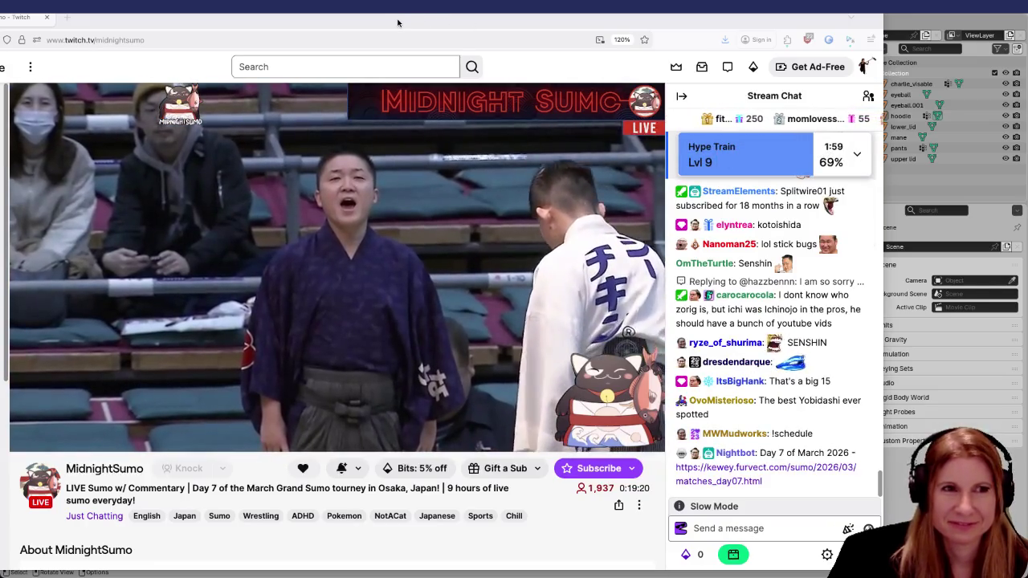
mouse_move(139, 22)
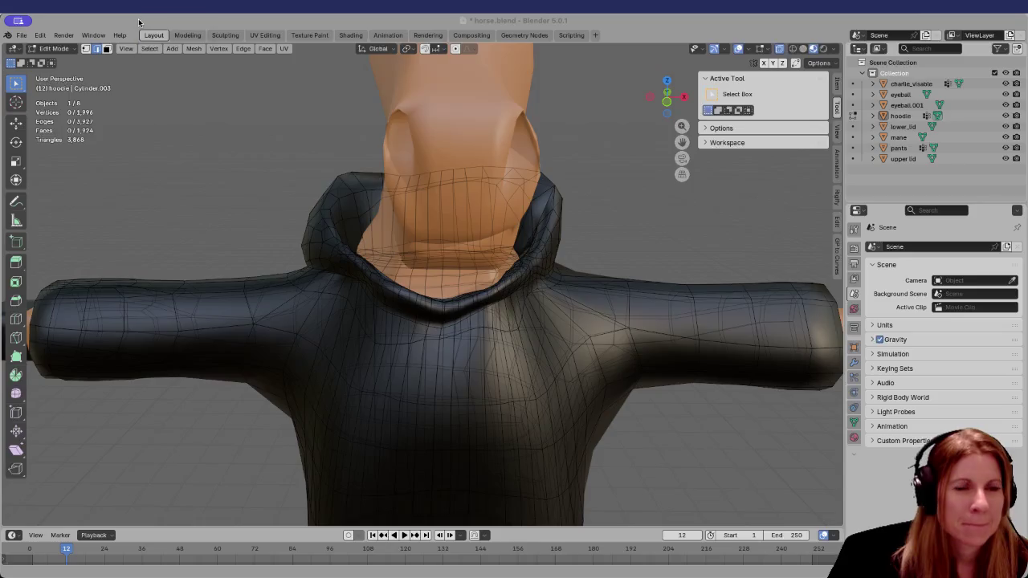
Bring the browser with the UV seams tutorial to the front
click(136, 24)
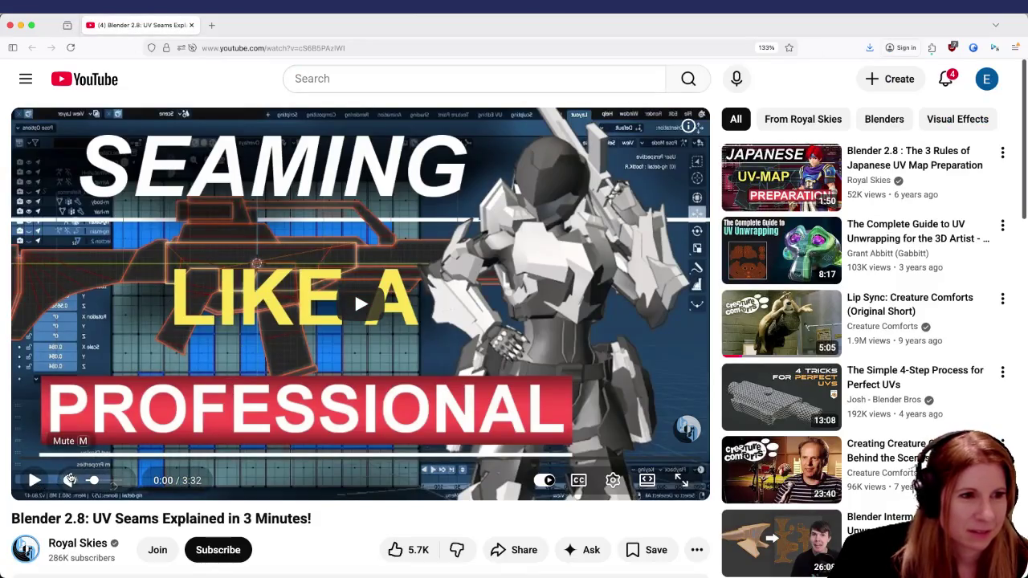
Play the 'UV Seams Explained in 3 Minutes' tutorial, pausing once and resuming
click(33, 481)
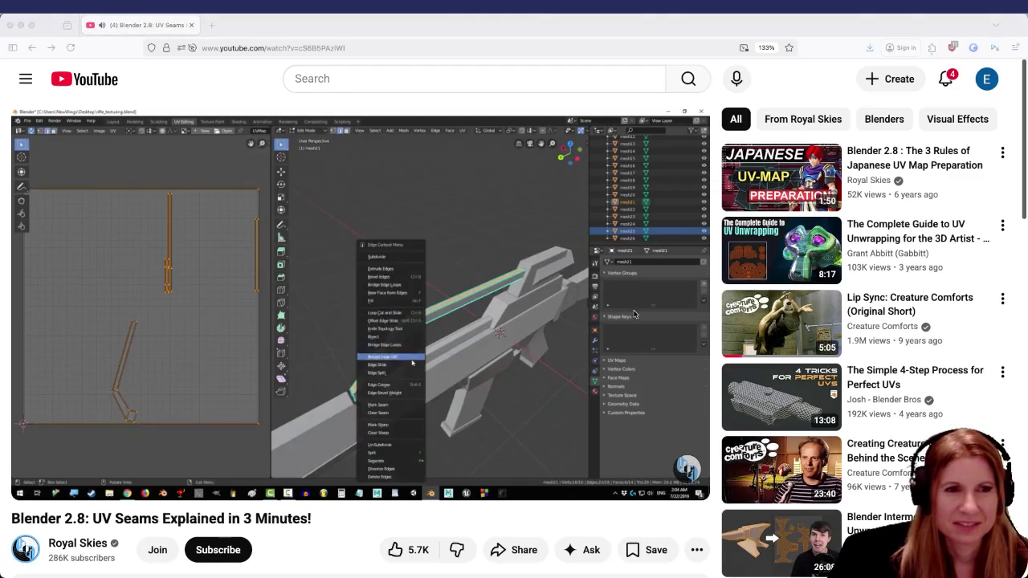
click(445, 27)
mouse_move(48, 459)
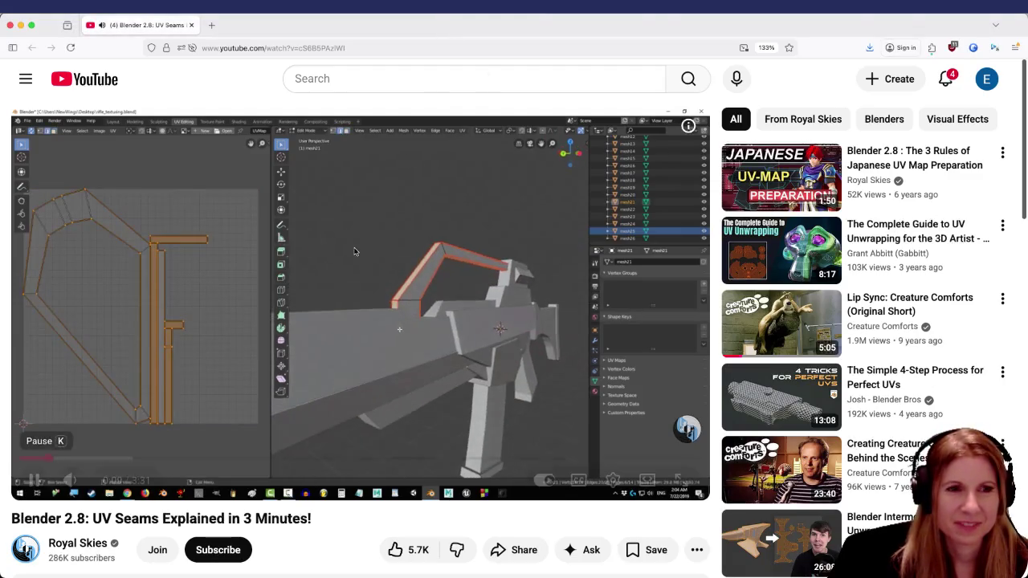
click(36, 484)
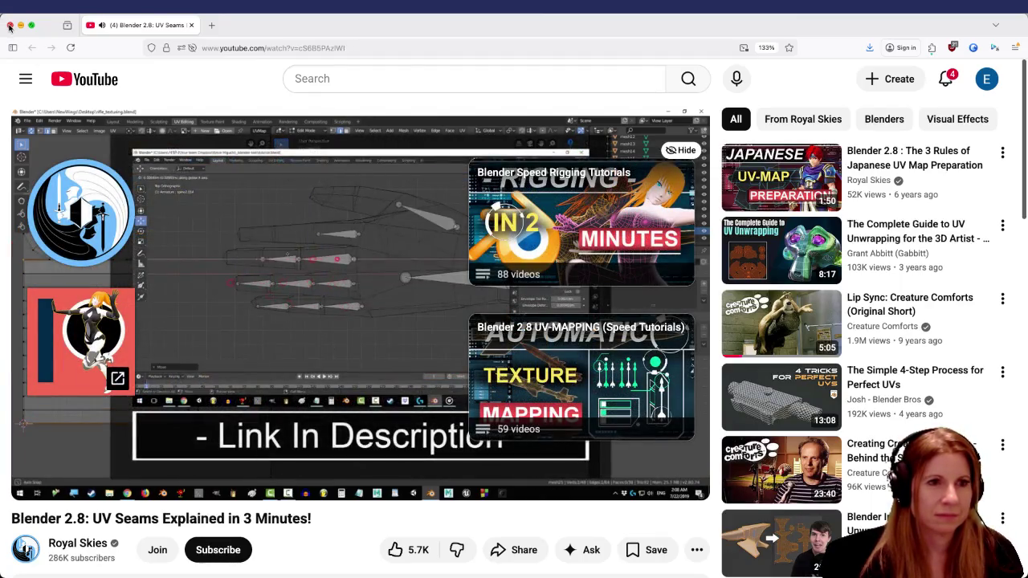
Close the browser window to return to Blender
scroll(155, 240, down, 3)
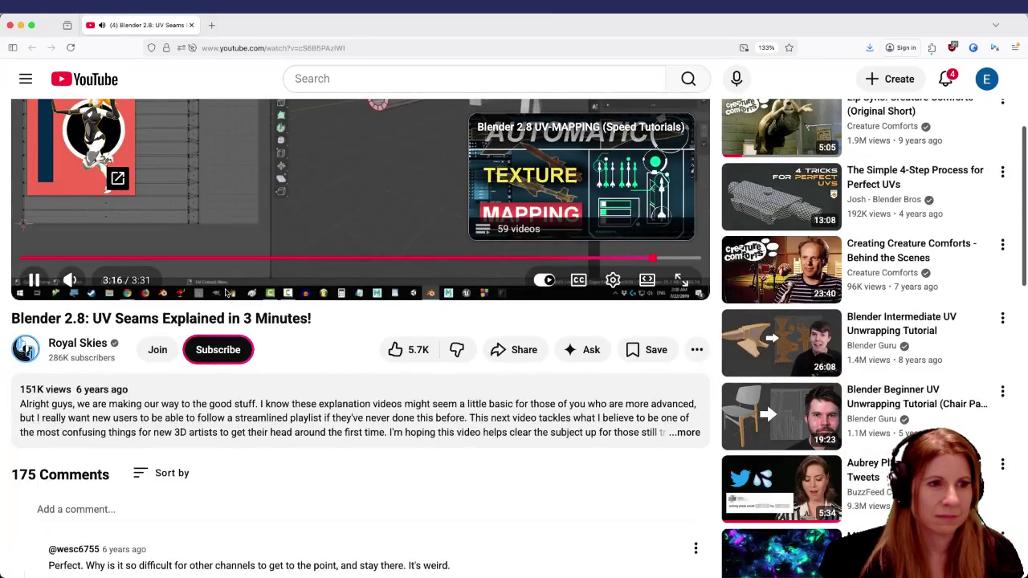
scroll(155, 240, up, 3)
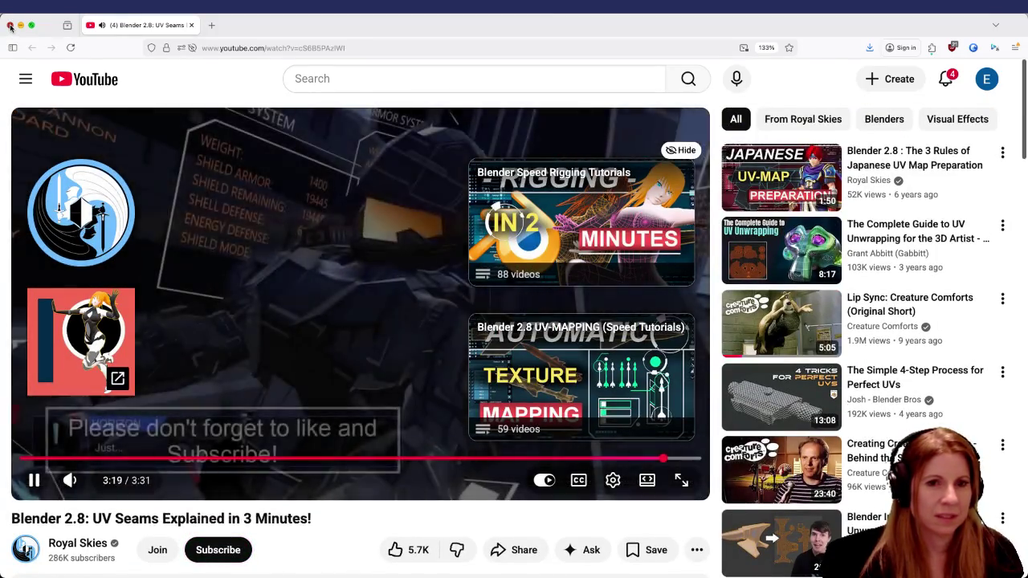
click(9, 27)
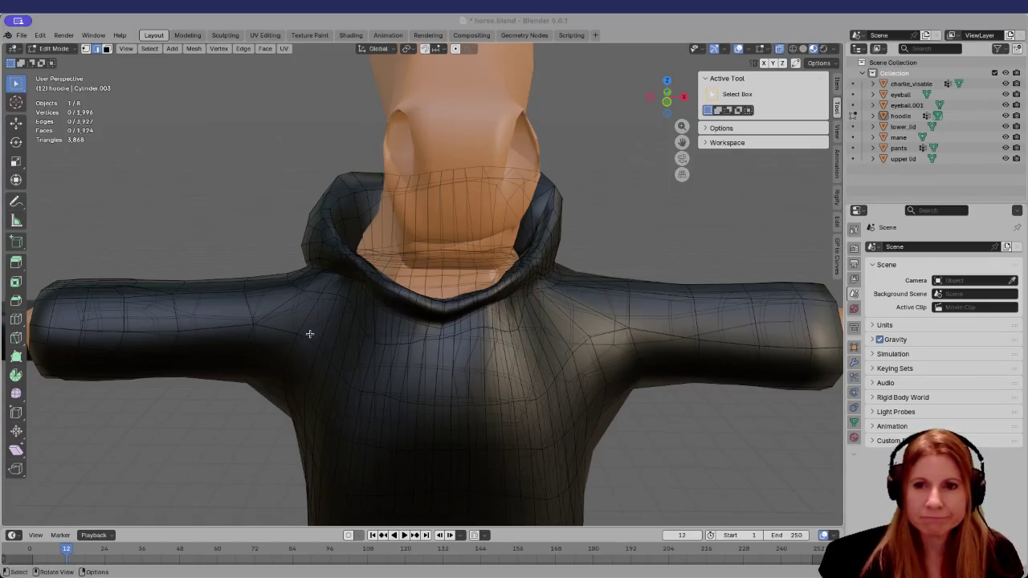
Try a shoulder edge loop, then select one edge on the sleeve top
alt+click(246, 303)
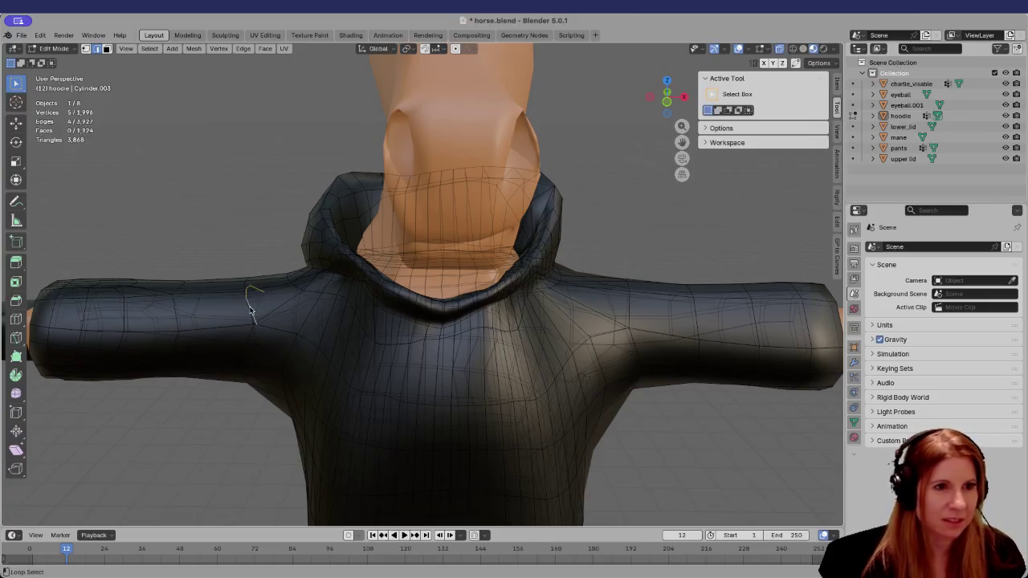
mouse_move(210, 353)
middle_down()
mouse_move(218, 437)
mouse_move(276, 351)
middle_up()
click(242, 385)
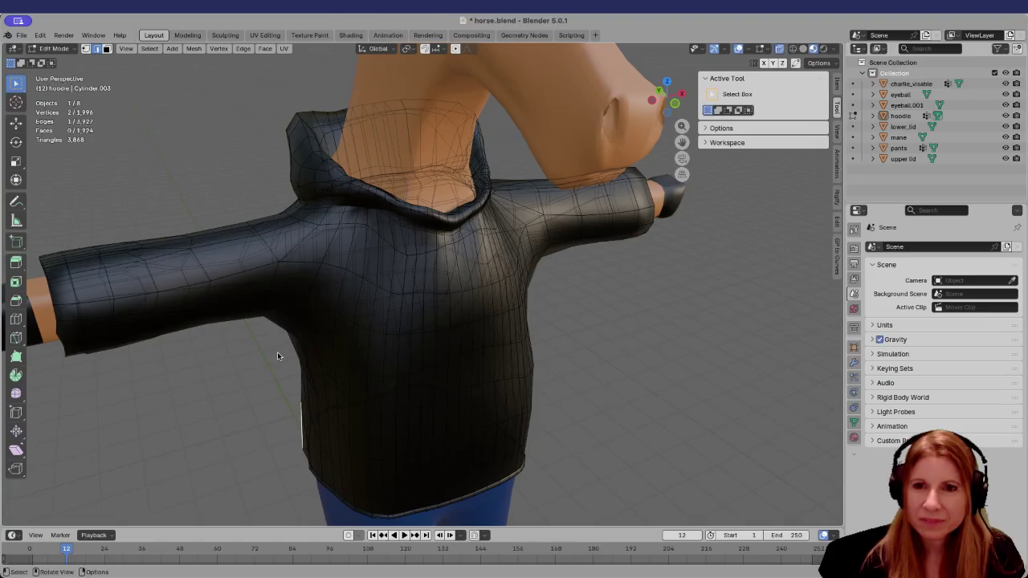
middle_drag(274, 356, 474, 337)
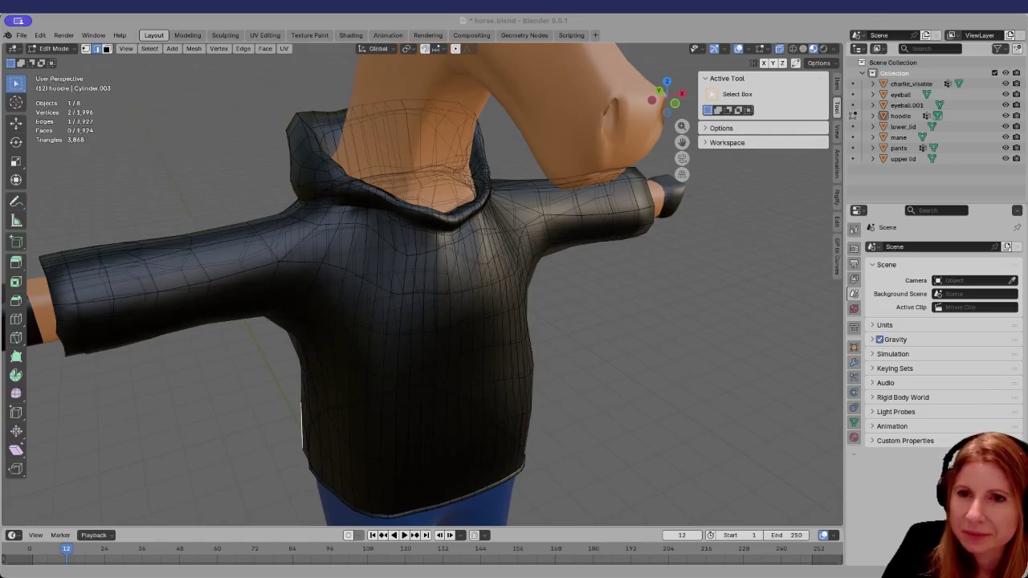
scroll(301, 349, down, 2)
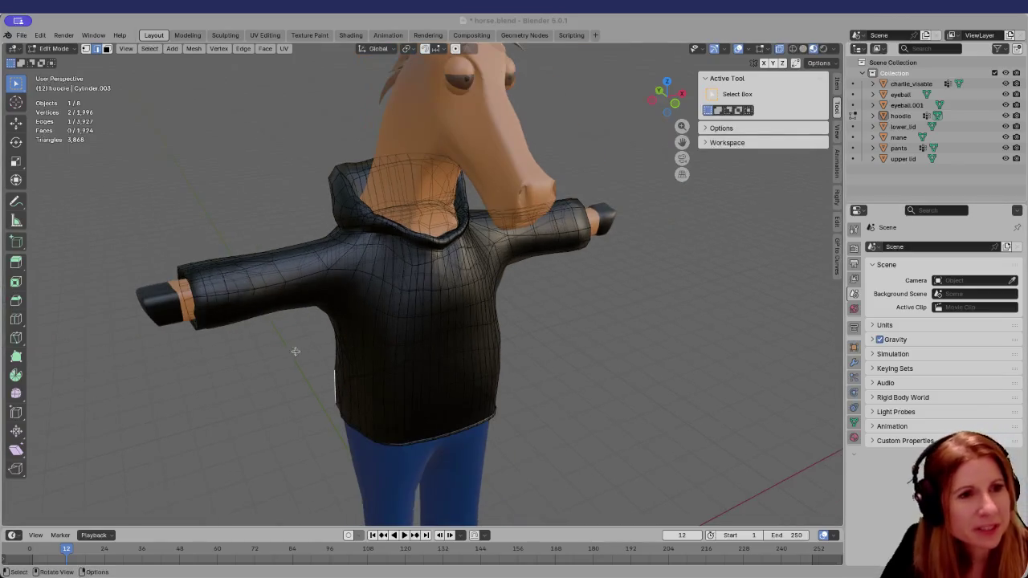
scroll(301, 349, up, 3)
mouse_move(477, 306)
middle_down()
mouse_move(458, 276)
mouse_move(197, 335)
mouse_move(197, 271)
mouse_move(282, 232)
mouse_move(262, 252)
mouse_move(290, 302)
mouse_move(270, 287)
middle_up()
scroll(271, 287, down, 3)
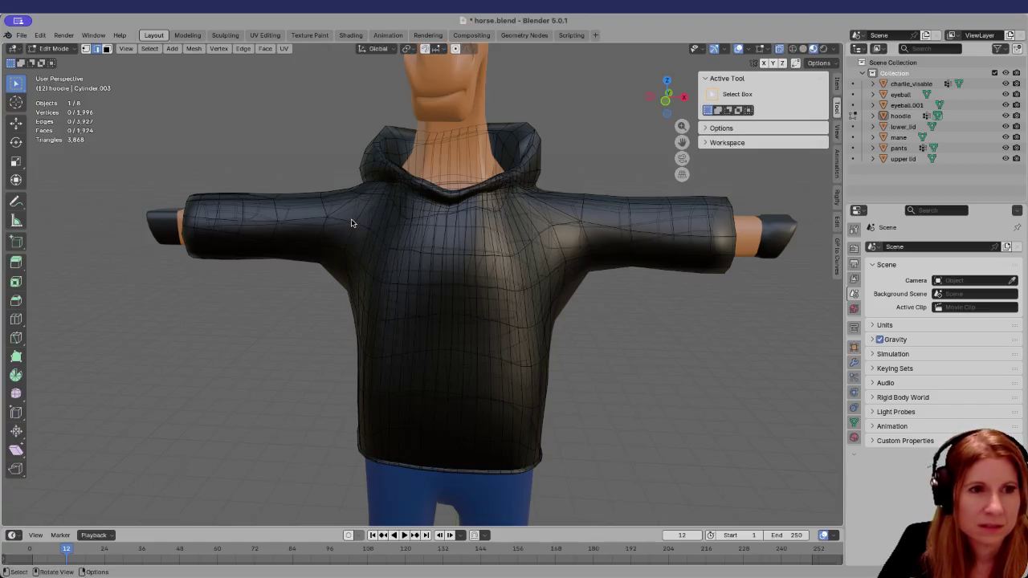
Clear a trial chest edge loop and turn X-Ray off
alt+click(373, 225)
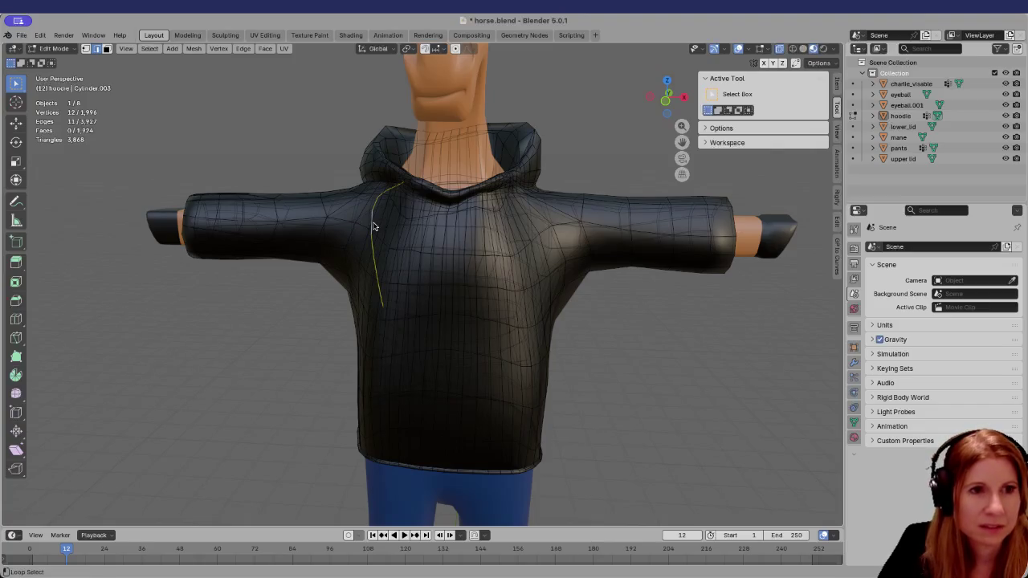
mouse_move(374, 225)
middle_down()
mouse_move(422, 302)
mouse_move(315, 395)
middle_up()
key(alt+a)
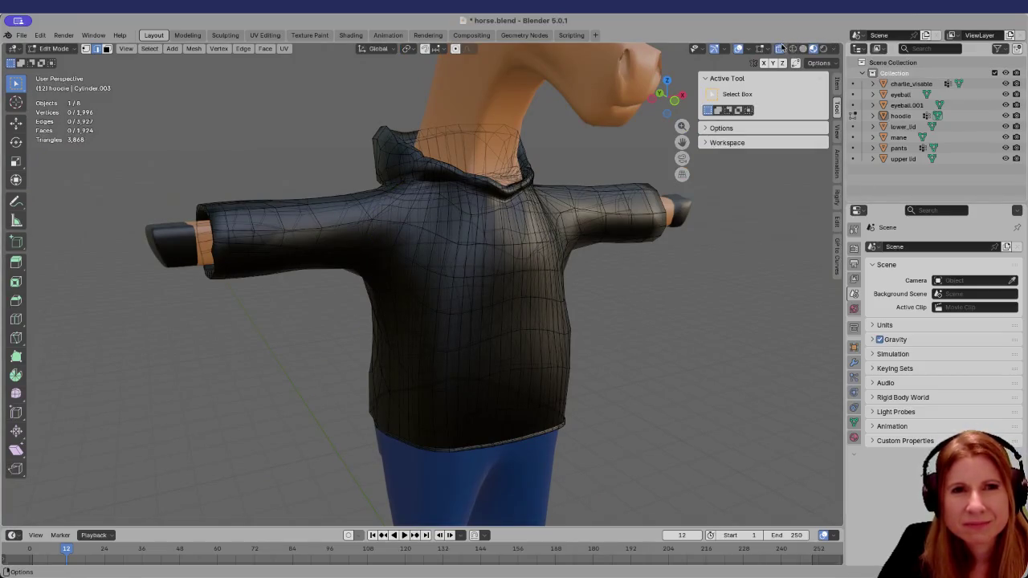
click(780, 49)
Select a chain of edges down the hoodie front from below the collar to the hem
middle_drag(409, 306, 417, 337)
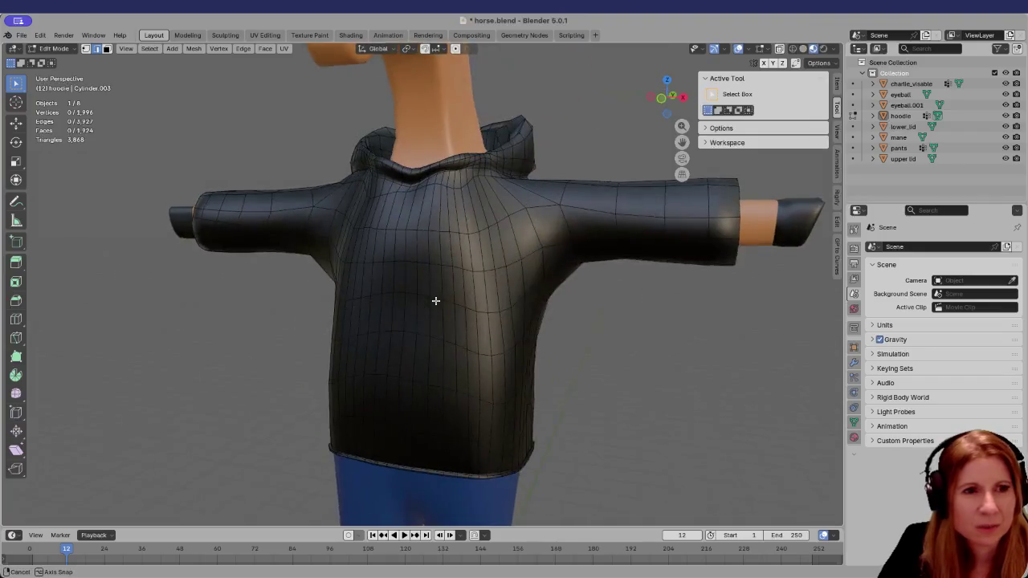
scroll(414, 338, up, 2)
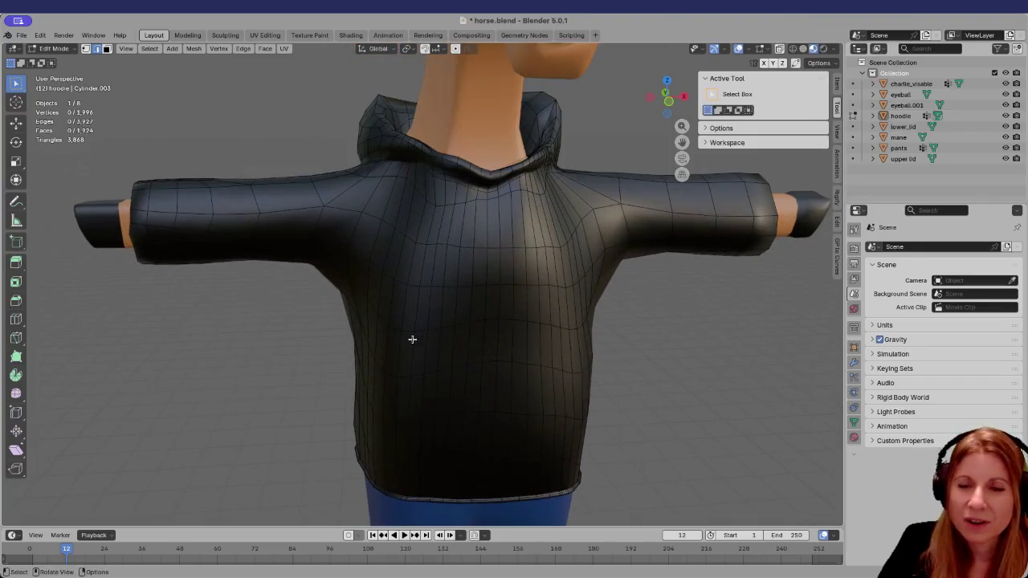
mouse_move(410, 341)
middle_down()
mouse_move(450, 314)
mouse_move(495, 339)
middle_up()
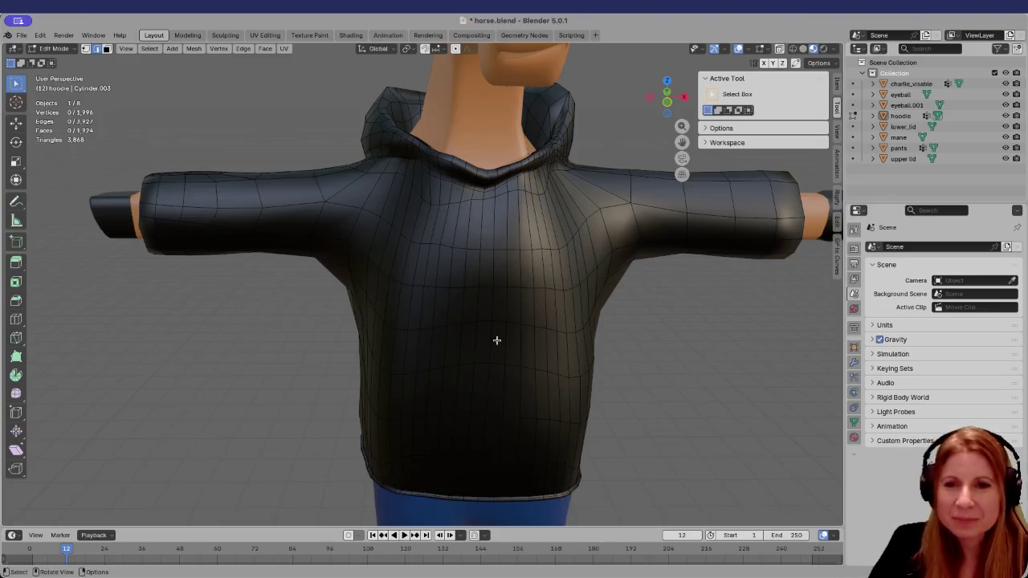
middle_drag(495, 310, 496, 314)
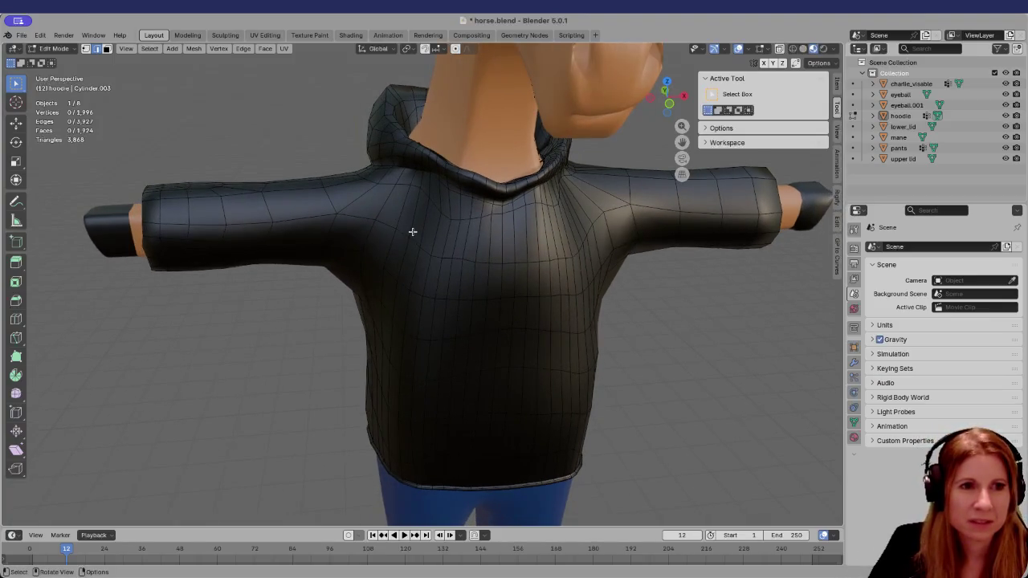
ctrl+right_drag(413, 228, 392, 317)
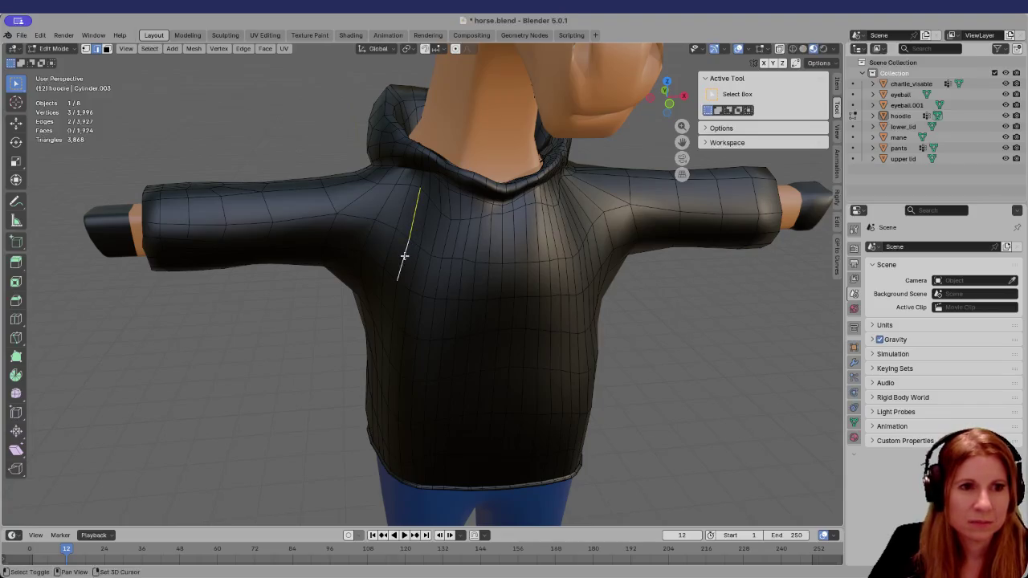
mouse_move(397, 355)
middle_down()
mouse_move(425, 328)
mouse_move(395, 354)
middle_up()
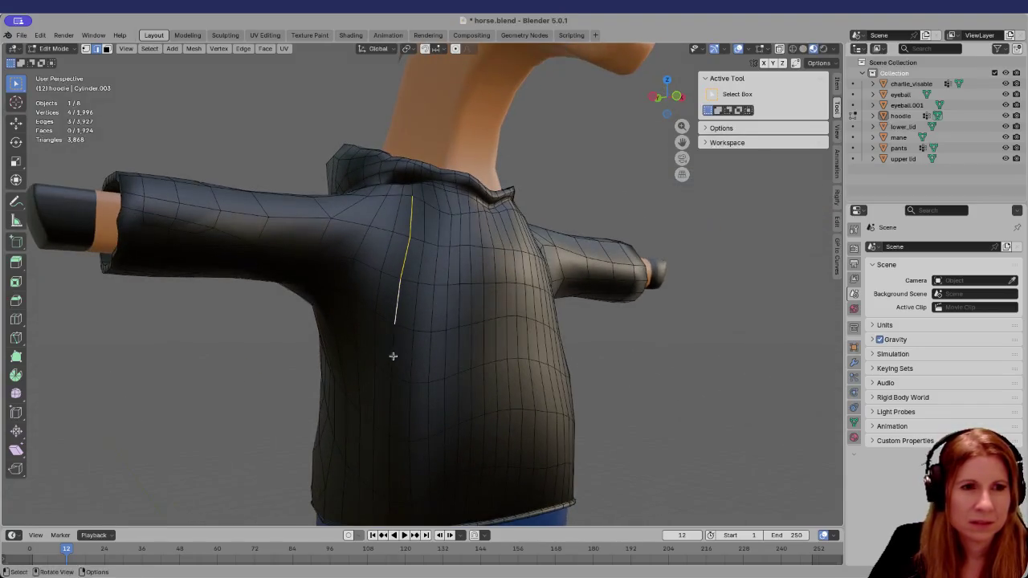
ctrl+click(388, 413)
ctrl+click(389, 460)
mouse_move(389, 460)
middle_down()
mouse_move(454, 345)
mouse_move(420, 463)
middle_up()
ctrl+click(385, 510)
Extend the front edge chain up to the collar and check it from an angle
mouse_move(494, 379)
middle_down()
mouse_move(458, 436)
mouse_move(461, 289)
middle_up()
middle_drag(433, 230, 442, 188)
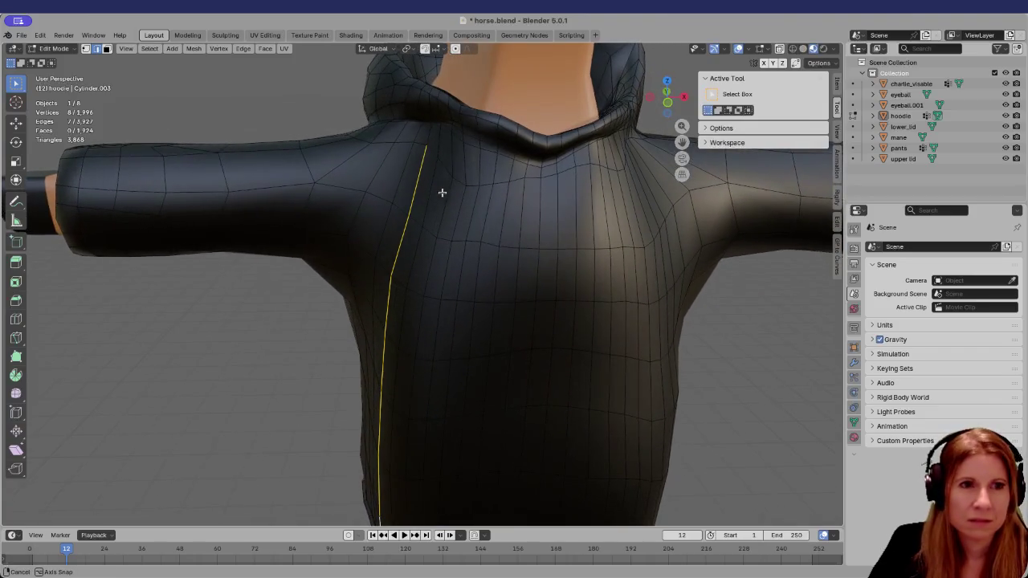
ctrl+click(430, 126)
scroll(466, 220, down, 3)
scroll(488, 256, down, 2)
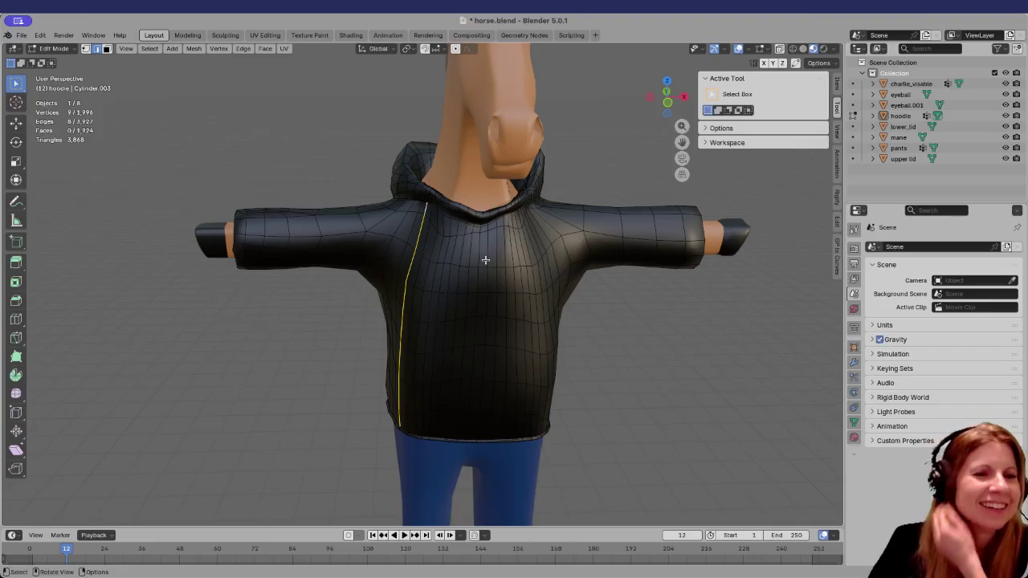
middle_drag(486, 259, 574, 256)
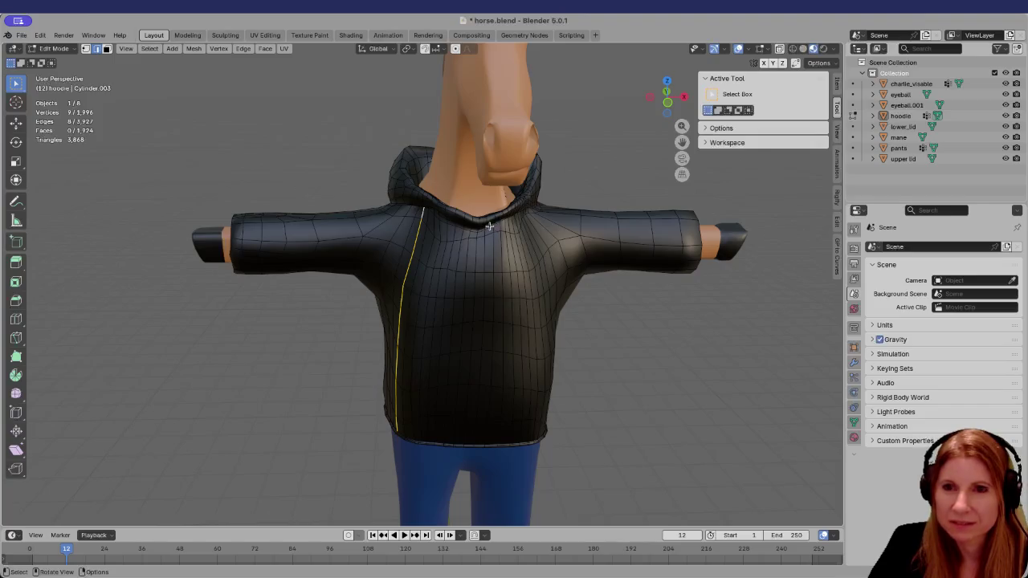
mouse_move(489, 227)
ctrl+middle_down()
mouse_move(497, 186)
mouse_move(327, 240)
mouse_move(341, 225)
ctrl+middle_up()
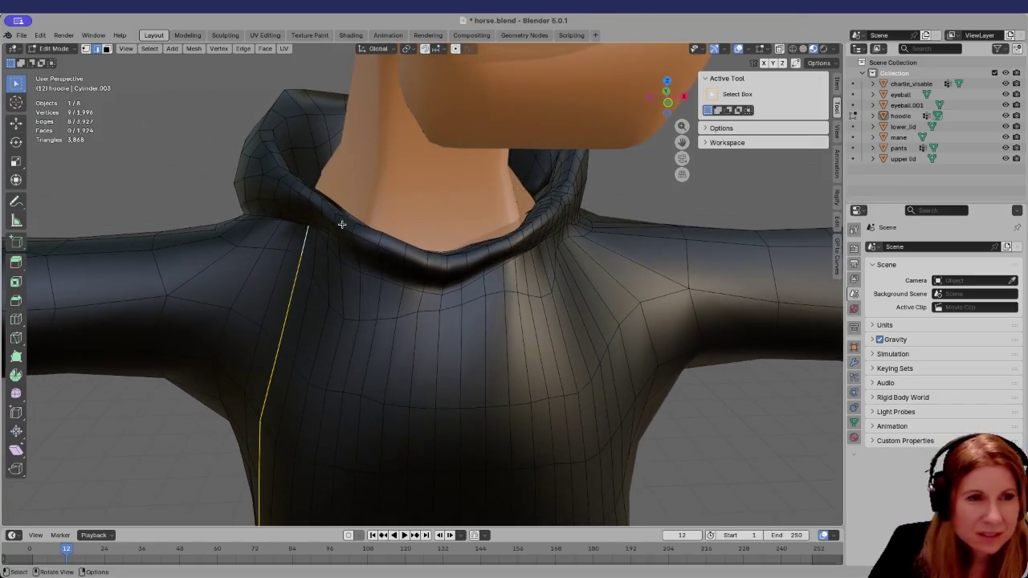
Add the two collar-corner edges to the front seam selection, then zoom out
mouse_move(343, 218)
middle_down()
mouse_move(338, 240)
mouse_move(327, 239)
middle_up()
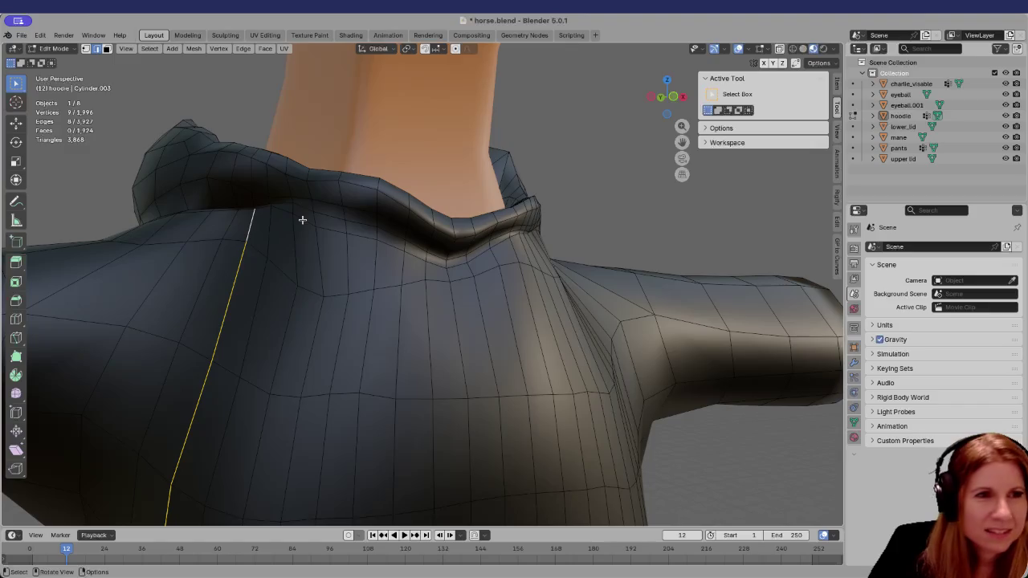
shift+click(282, 208)
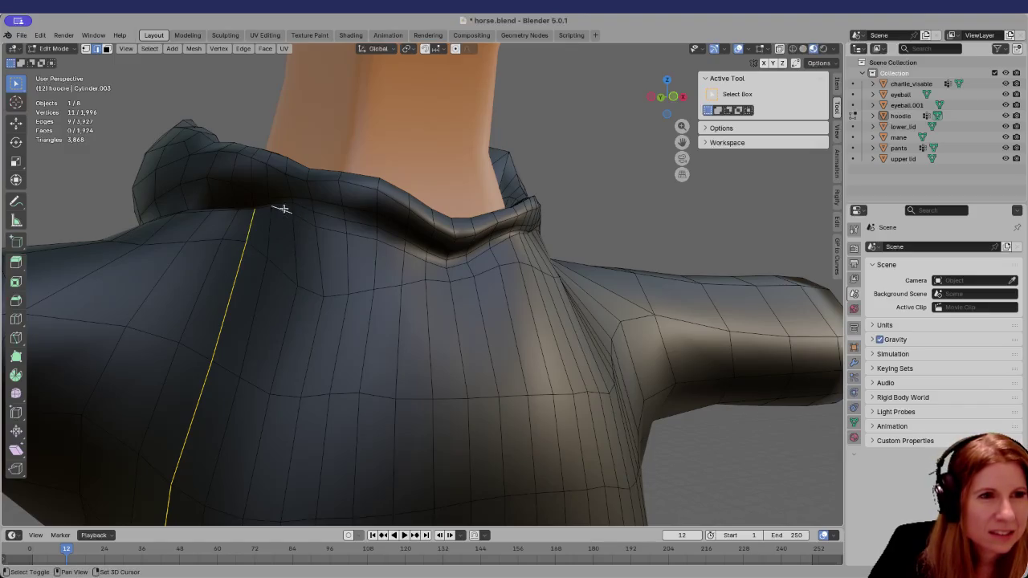
shift+click(269, 205)
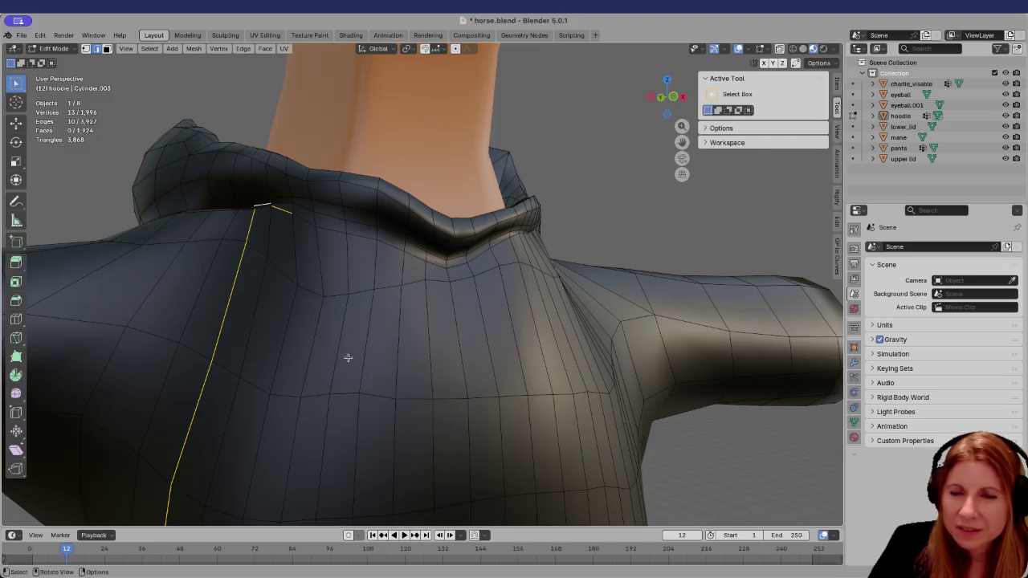
scroll(376, 340, down, 6)
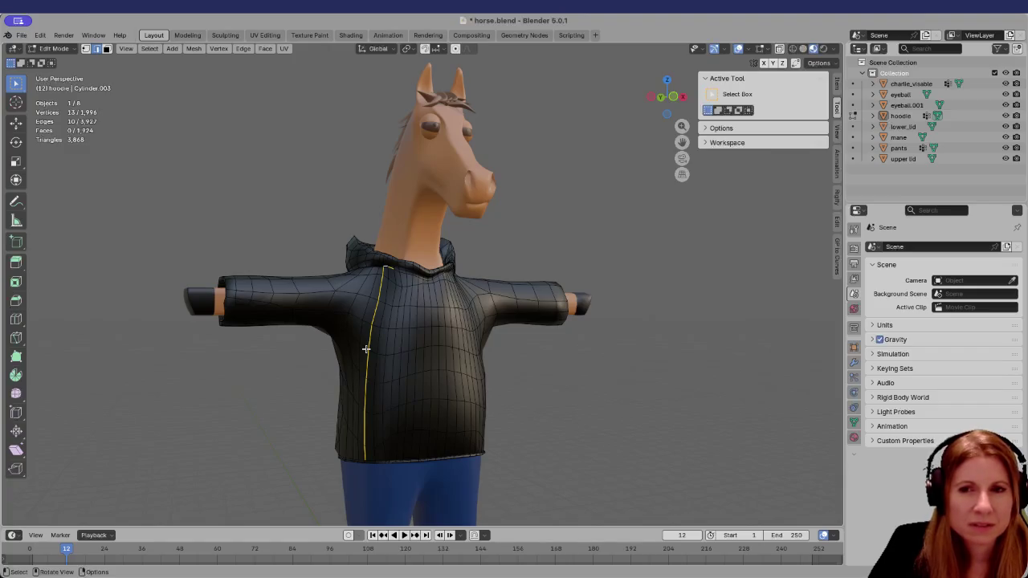
middle_drag(365, 348, 338, 332)
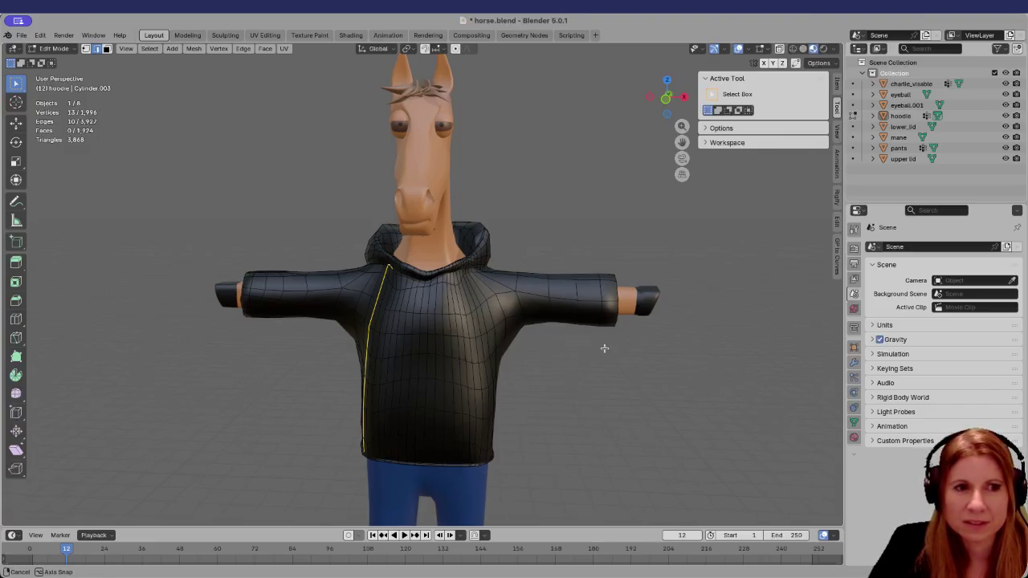
middle_drag(592, 349, 455, 374)
mouse_move(650, 372)
middle_down()
mouse_move(383, 386)
mouse_move(388, 375)
middle_up()
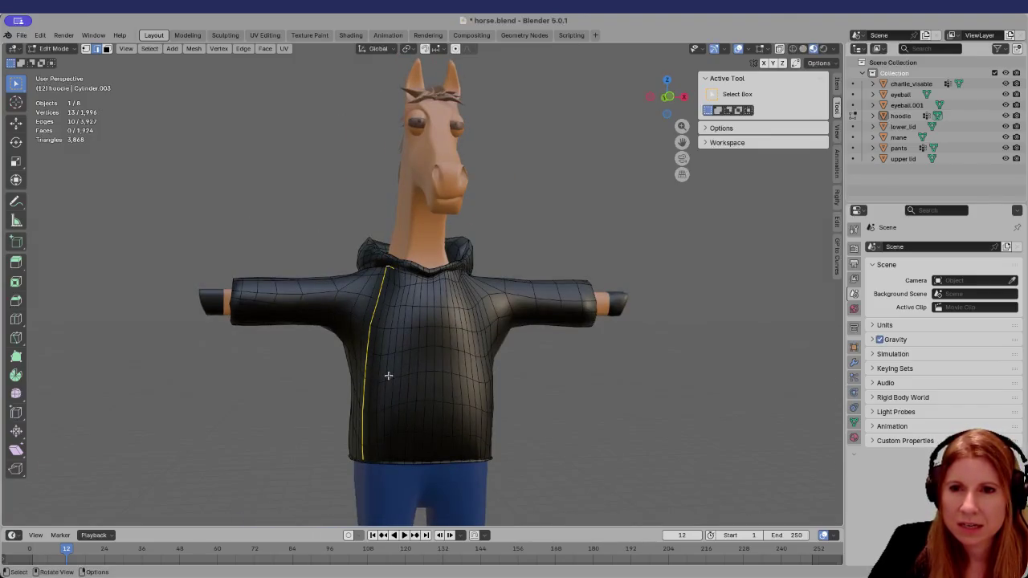
middle_drag(534, 385, 521, 386)
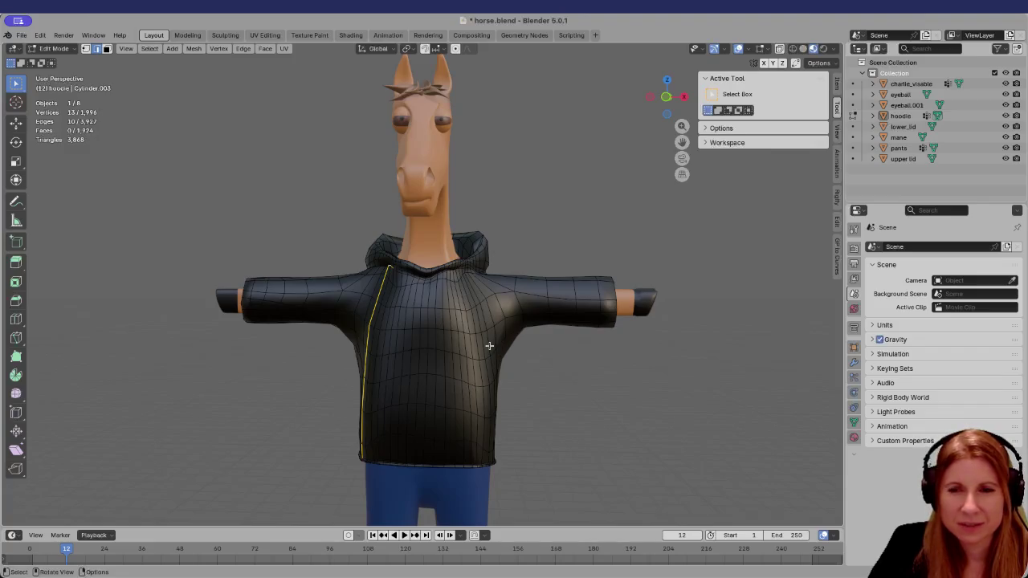
scroll(489, 346, up, 1)
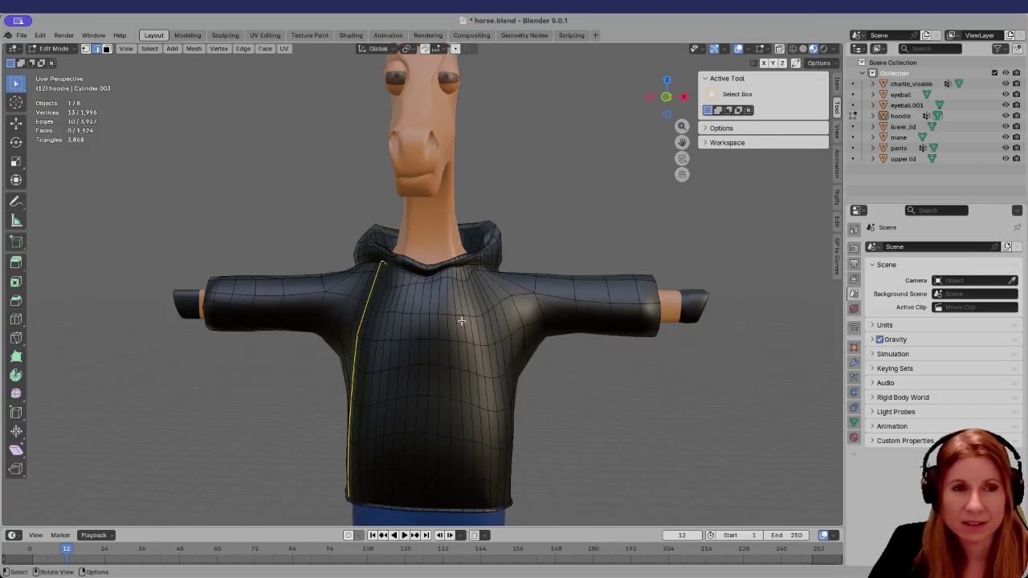
Select the neckline edges across the front of the collar, corner to corner
scroll(463, 319, up, 2)
scroll(399, 298, up, 2)
scroll(368, 278, up, 3)
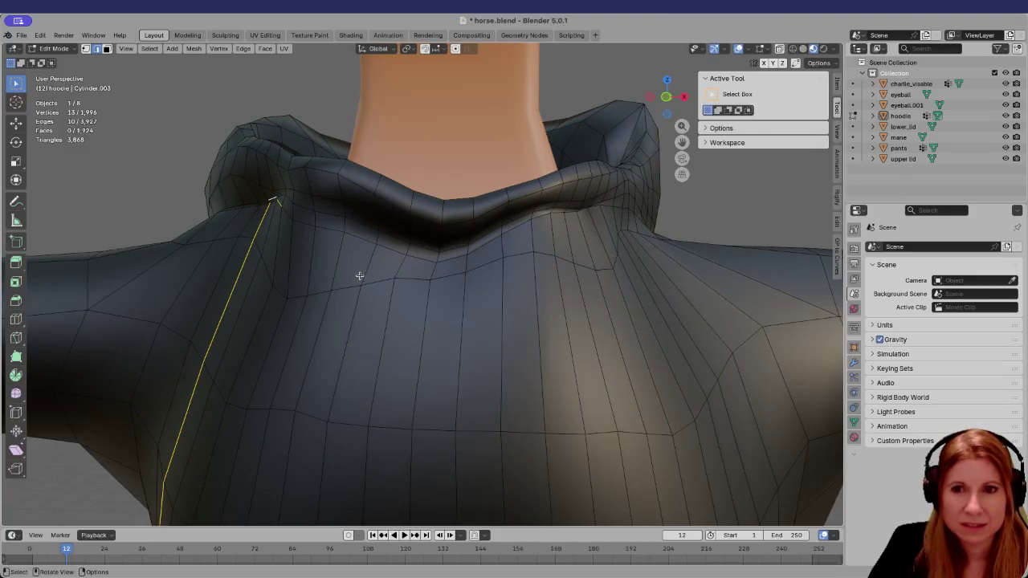
scroll(321, 269, up, 1)
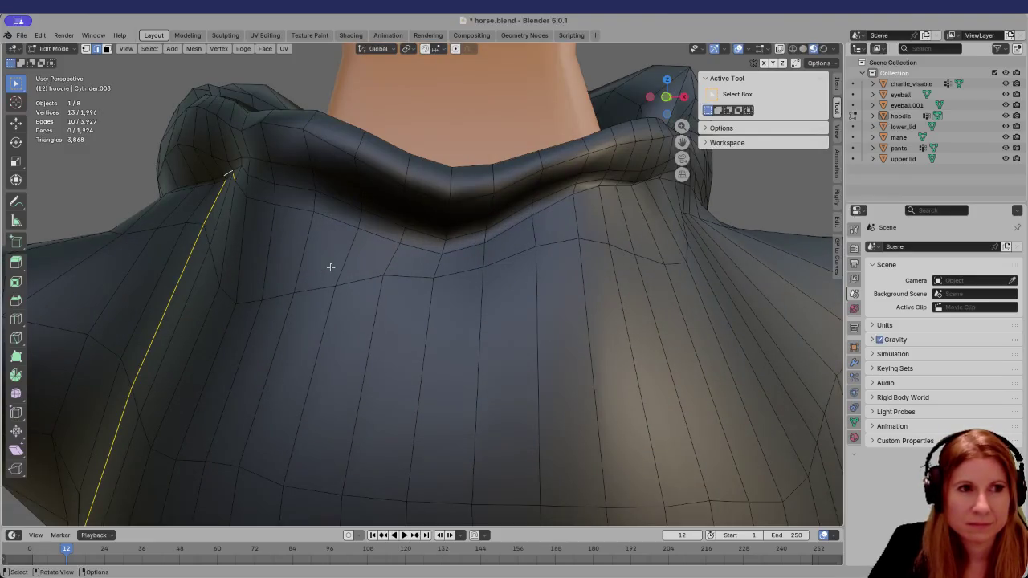
shift+click(235, 184)
shift+click(246, 197)
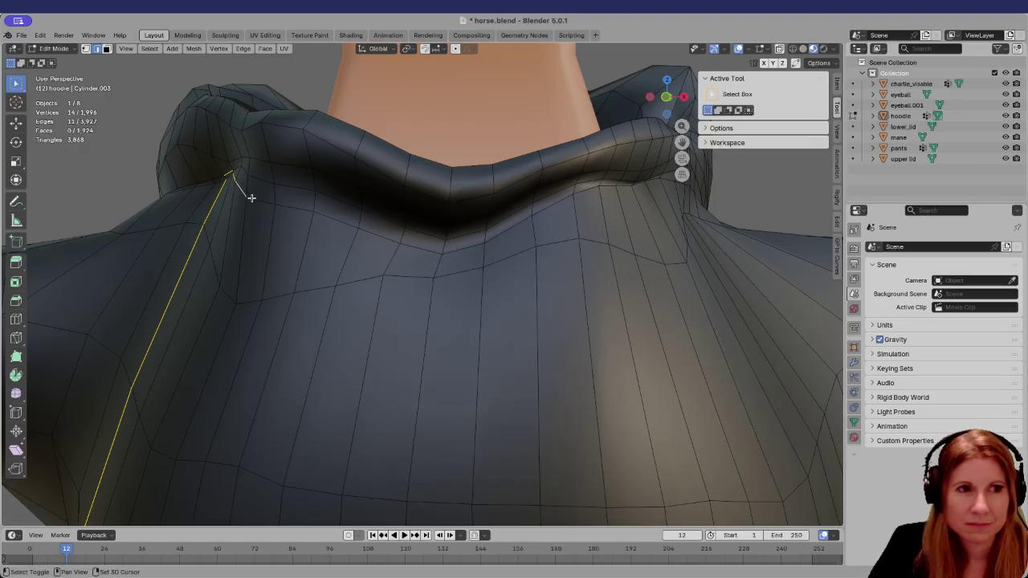
shift+click(313, 210)
shift+click(363, 225)
shift+click(402, 240)
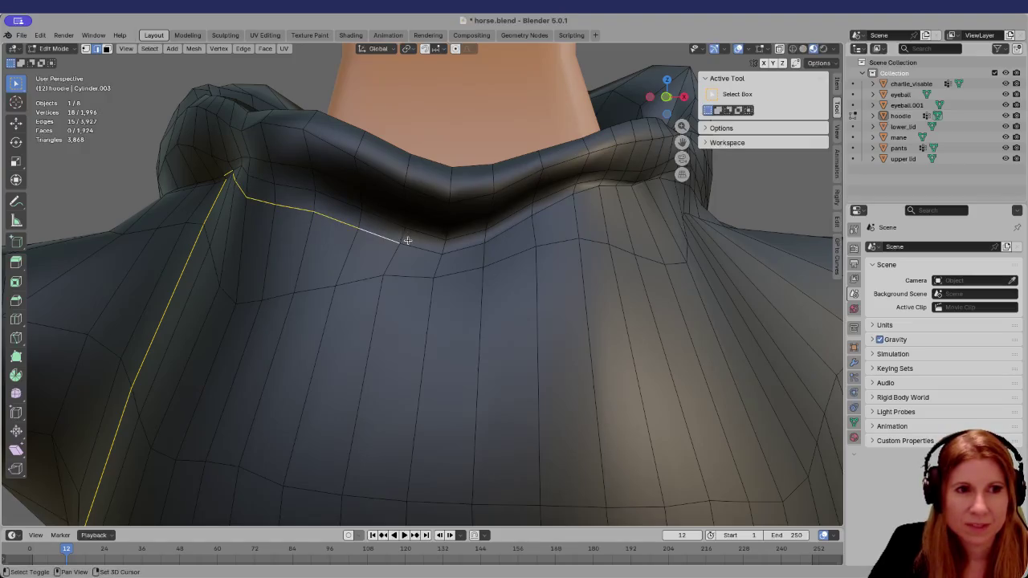
shift+click(443, 253)
shift+click(485, 241)
shift+click(532, 215)
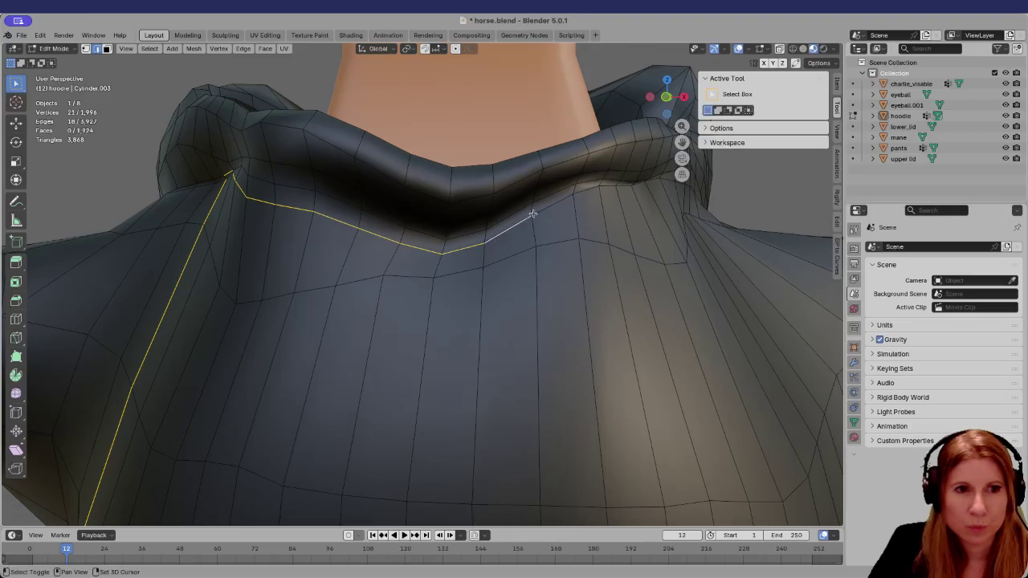
shift+click(574, 192)
shift+click(598, 186)
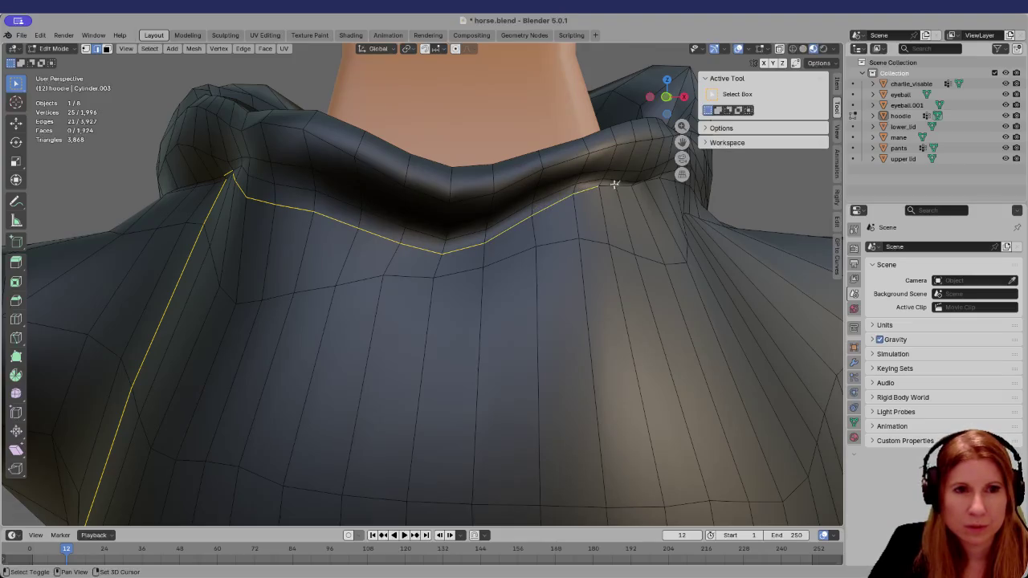
shift+click(613, 185)
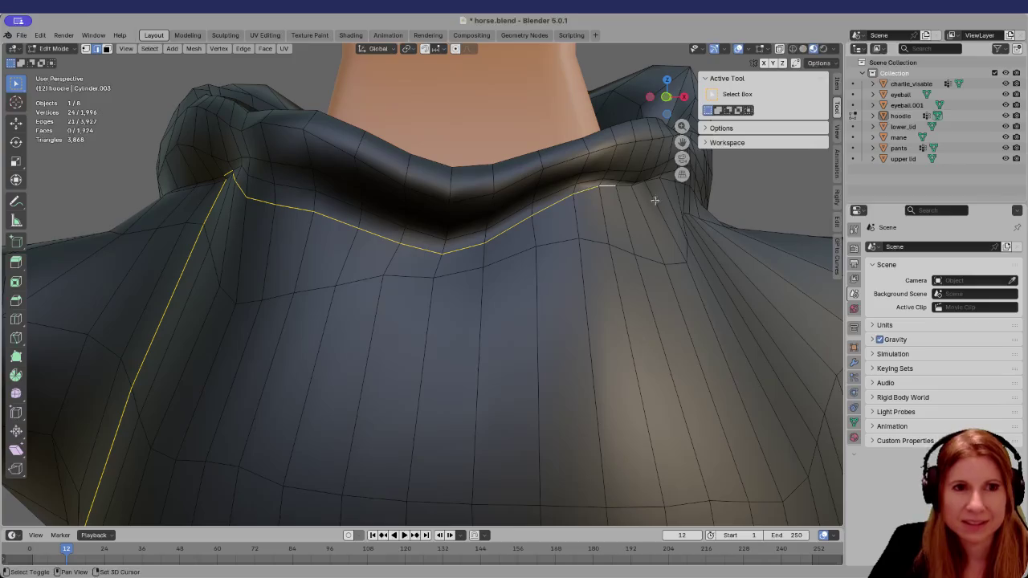
Continue the neckline selection around the collar side toward the back
middle_drag(652, 201, 608, 204)
shift+click(609, 166)
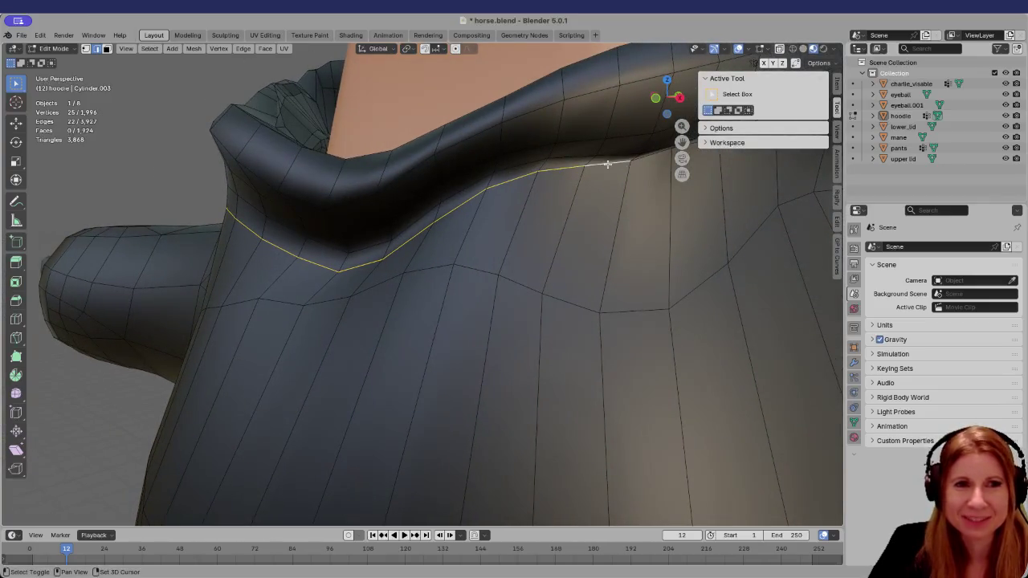
mouse_move(675, 208)
middle_down()
mouse_move(585, 243)
mouse_move(495, 315)
mouse_move(505, 314)
mouse_move(461, 294)
mouse_move(459, 280)
middle_up()
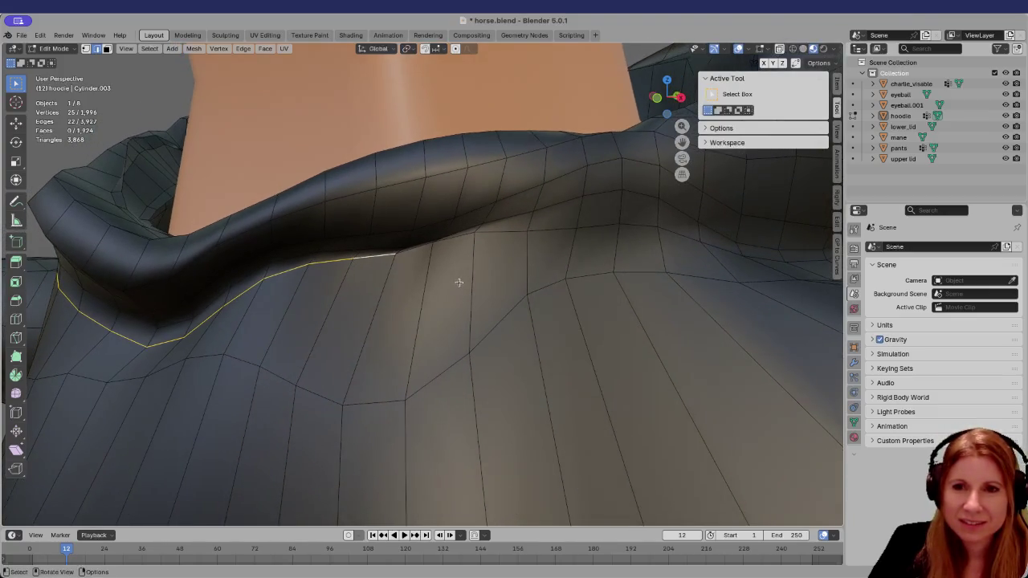
scroll(436, 259, up, 3)
shift+click(410, 216)
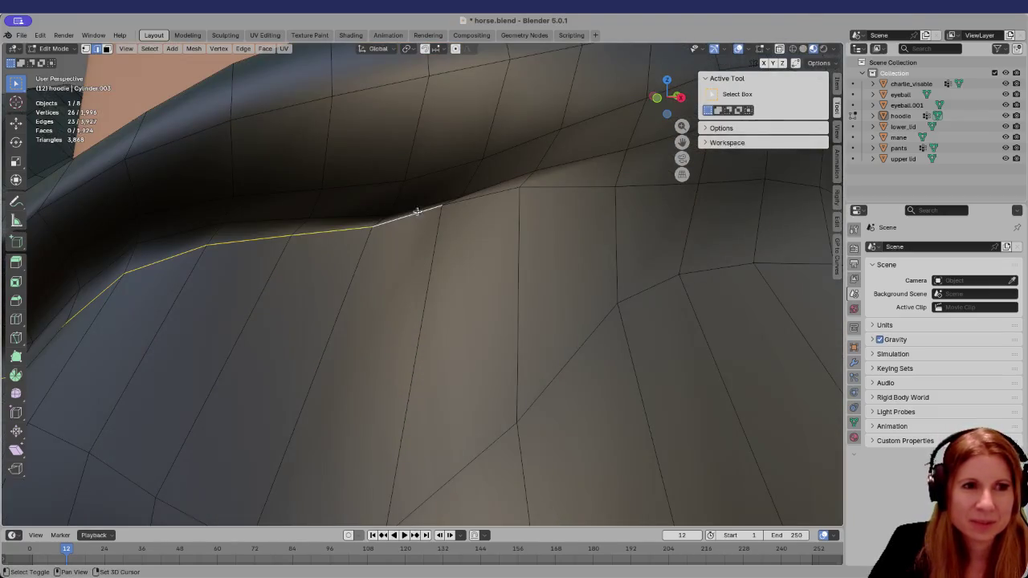
shift+click(506, 196)
shift+click(570, 188)
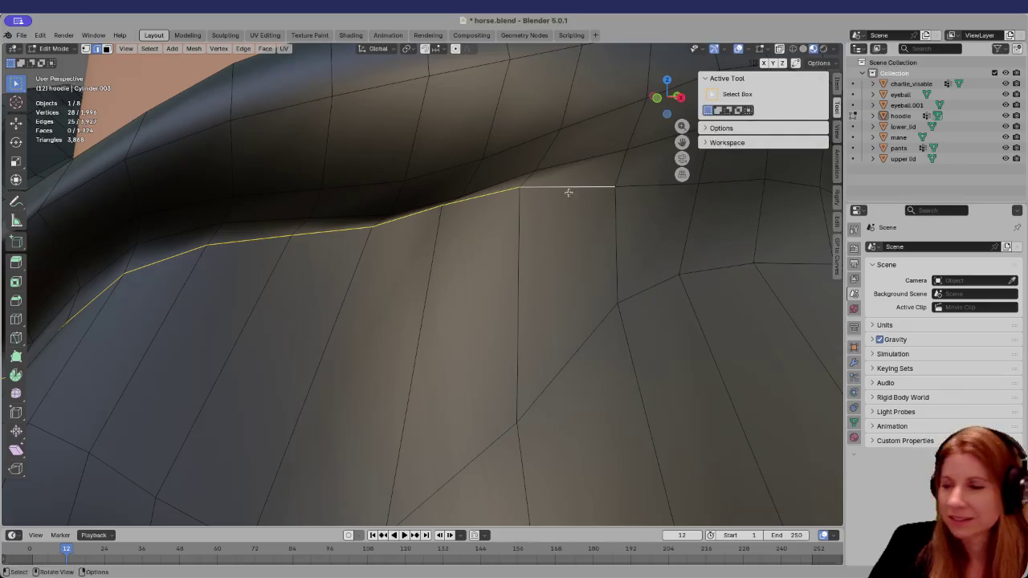
Zoom out, toggle orthographic view with numpad 5, and frame the whole hoodie
scroll(599, 273, down, 3)
scroll(571, 285, down, 2)
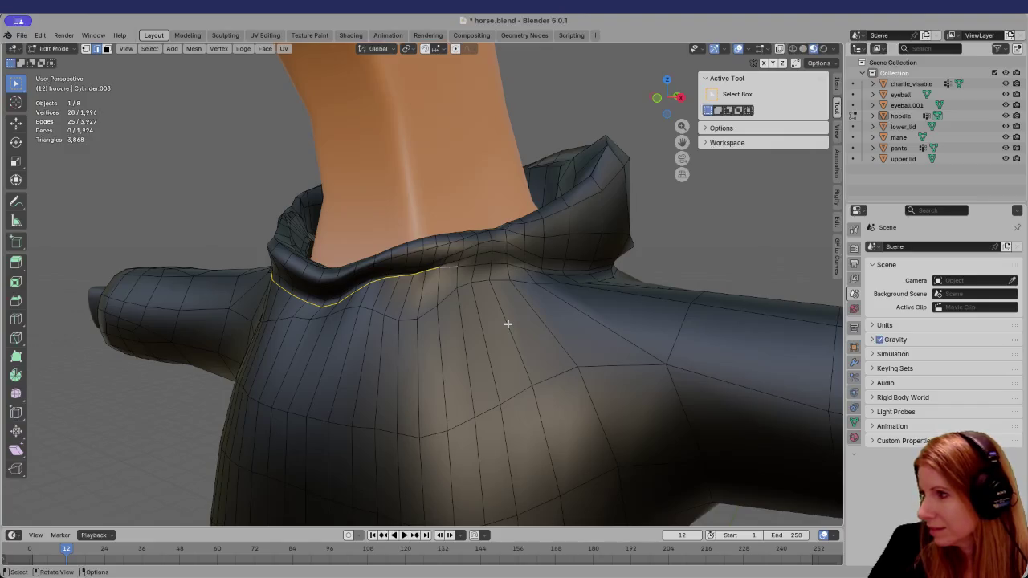
middle_drag(496, 329, 550, 330)
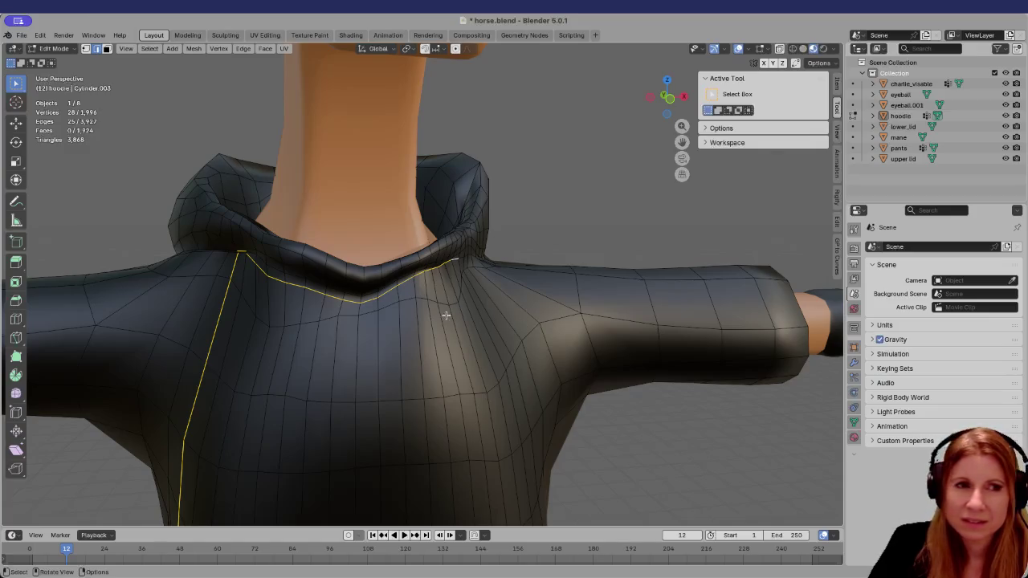
scroll(464, 291, down, 4)
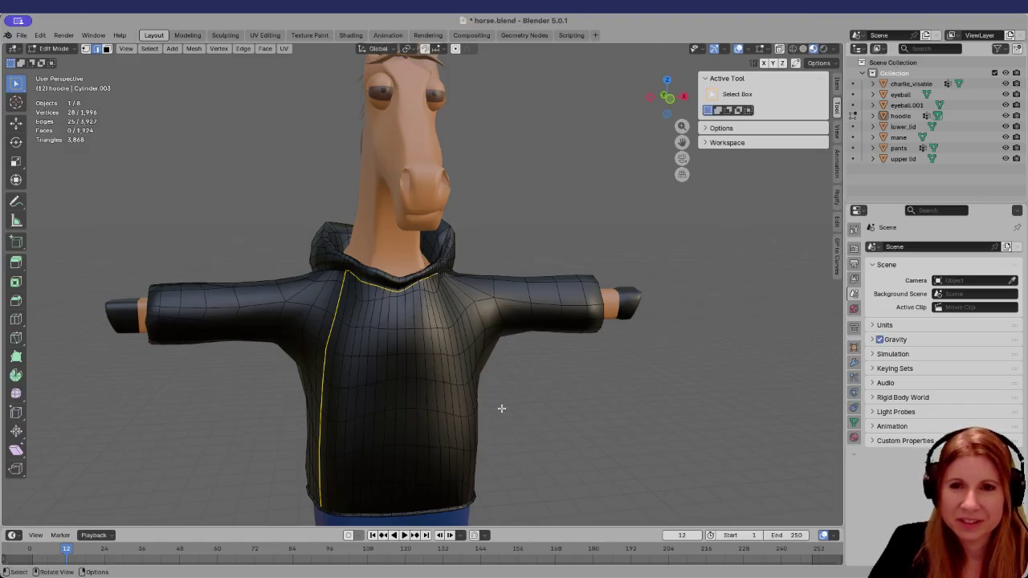
key(KP_5)
key(KP_5)
shift+middle_drag(490, 410, 477, 345)
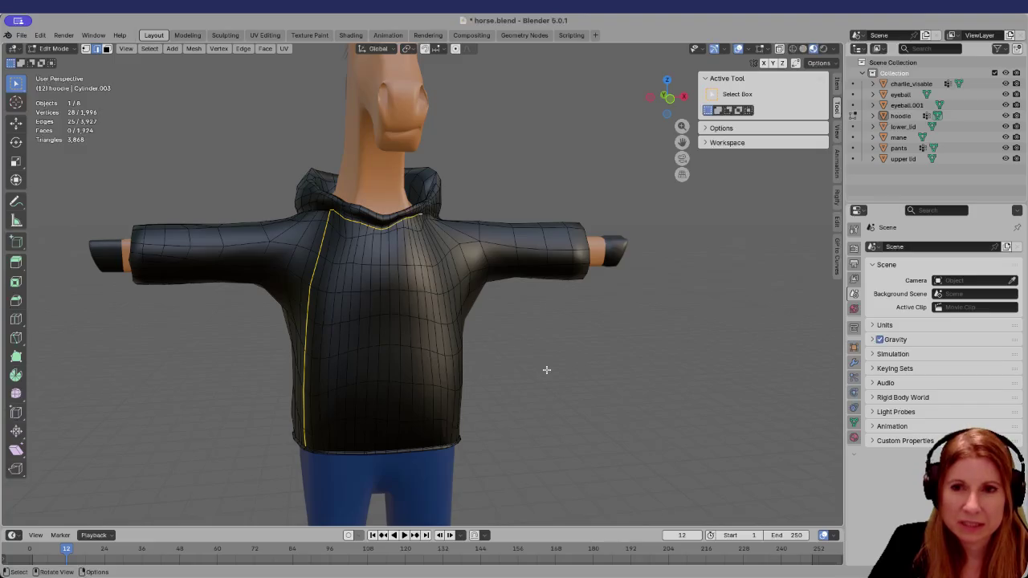
Orbit around the hoodie to review the 25-edge front and neckline path, then deselect it
middle_drag(555, 381, 510, 374)
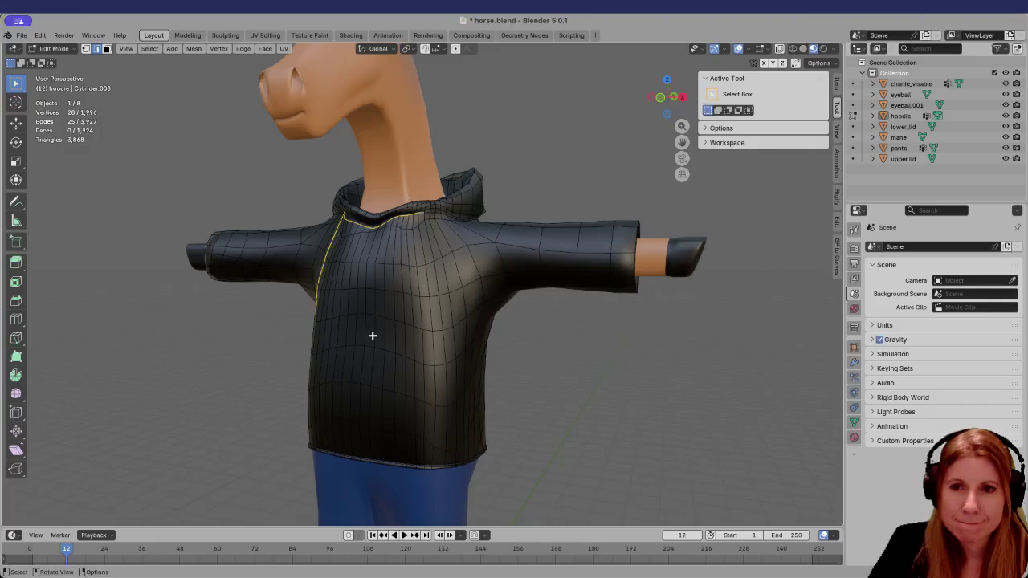
mouse_move(372, 335)
middle_down()
mouse_move(409, 313)
mouse_move(413, 323)
middle_up()
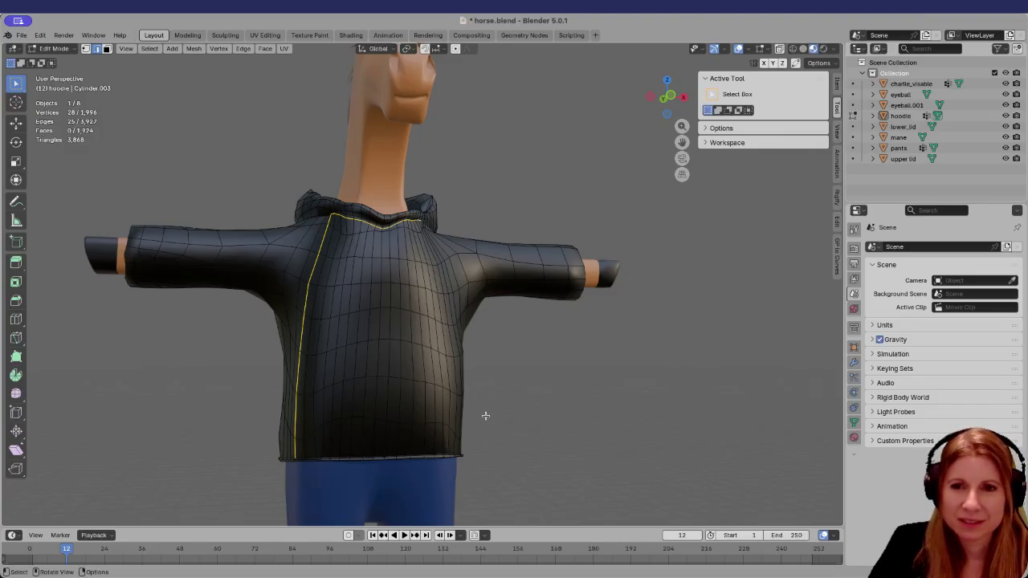
mouse_move(497, 403)
middle_down()
mouse_move(429, 441)
mouse_move(465, 417)
mouse_move(542, 401)
mouse_move(515, 420)
mouse_move(488, 412)
mouse_move(514, 409)
middle_up()
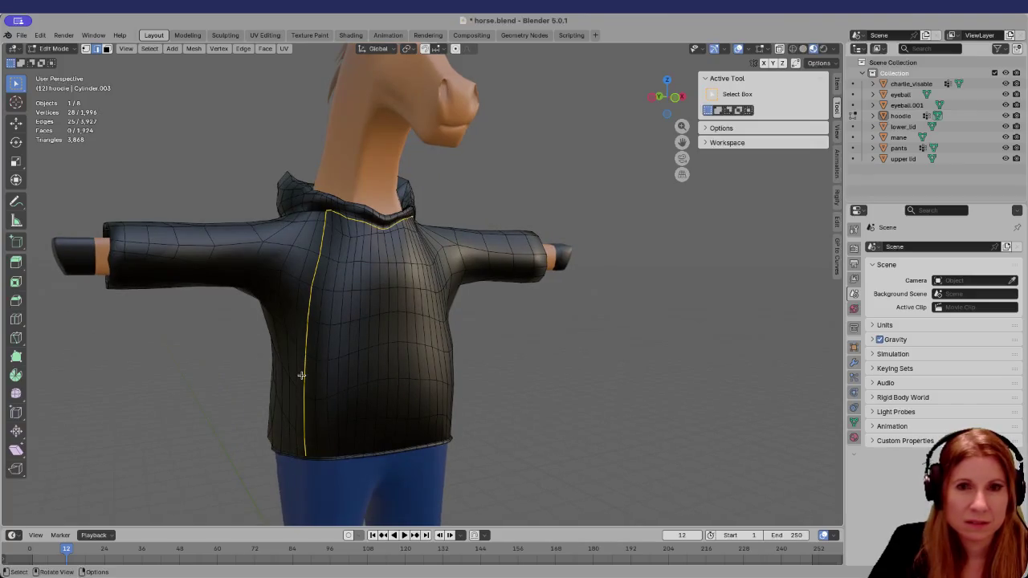
mouse_move(263, 352)
middle_down()
mouse_move(324, 331)
mouse_move(333, 340)
middle_up()
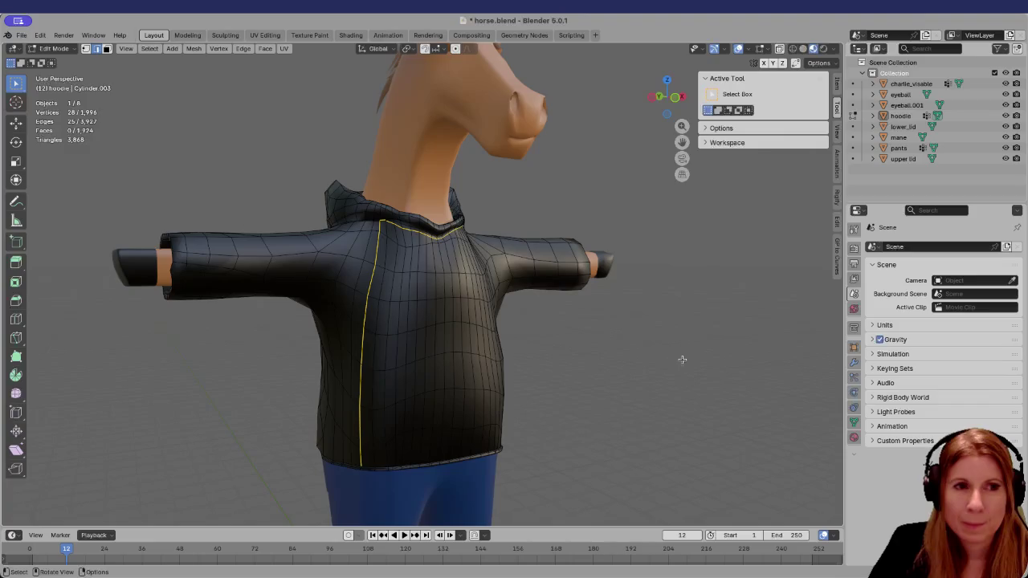
middle_drag(640, 374, 649, 370)
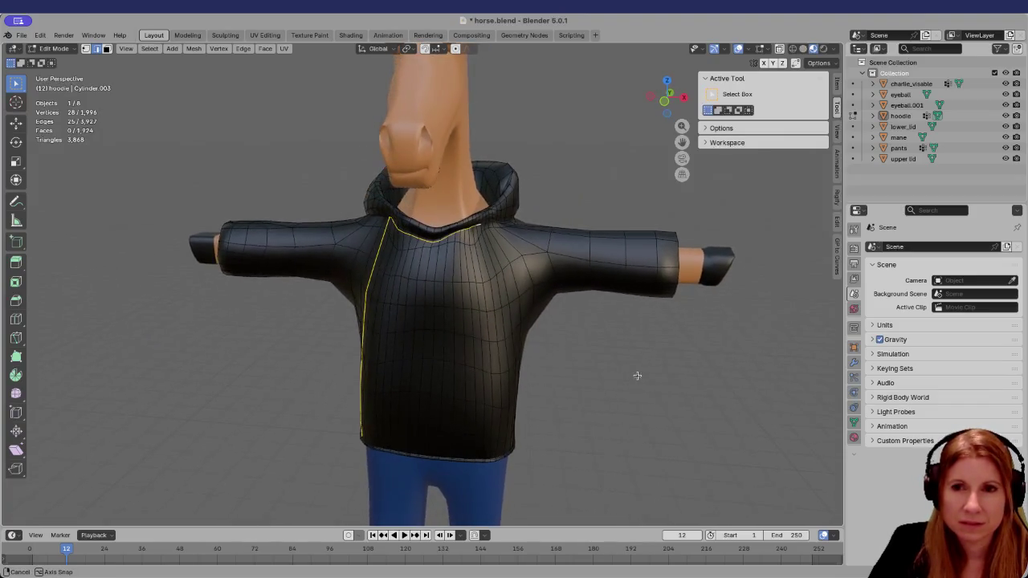
click(603, 394)
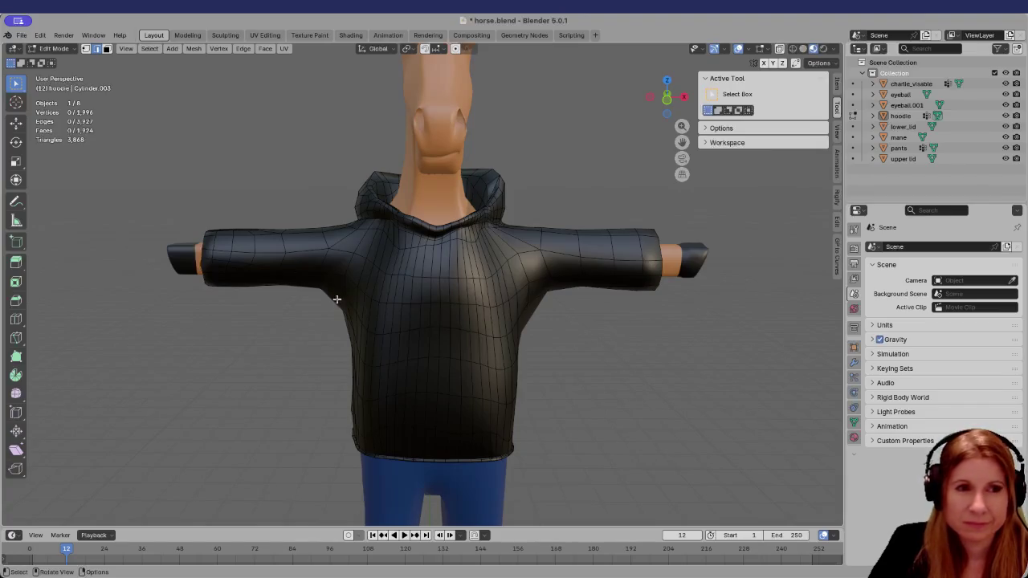
Orbit to a side view of the hoodie and zoom in close on the sleeve
scroll(326, 301, up, 2)
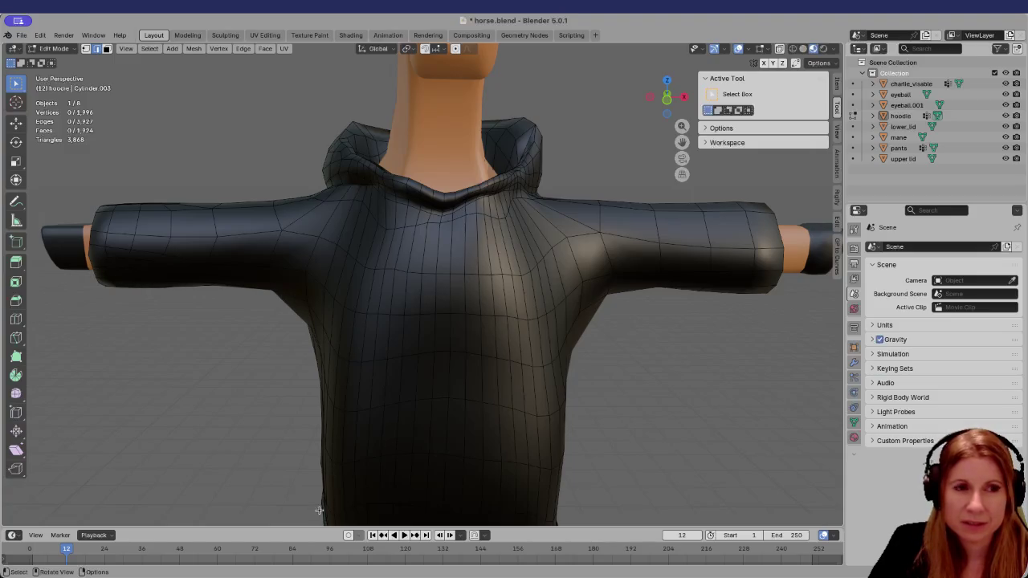
scroll(320, 429, down, 2)
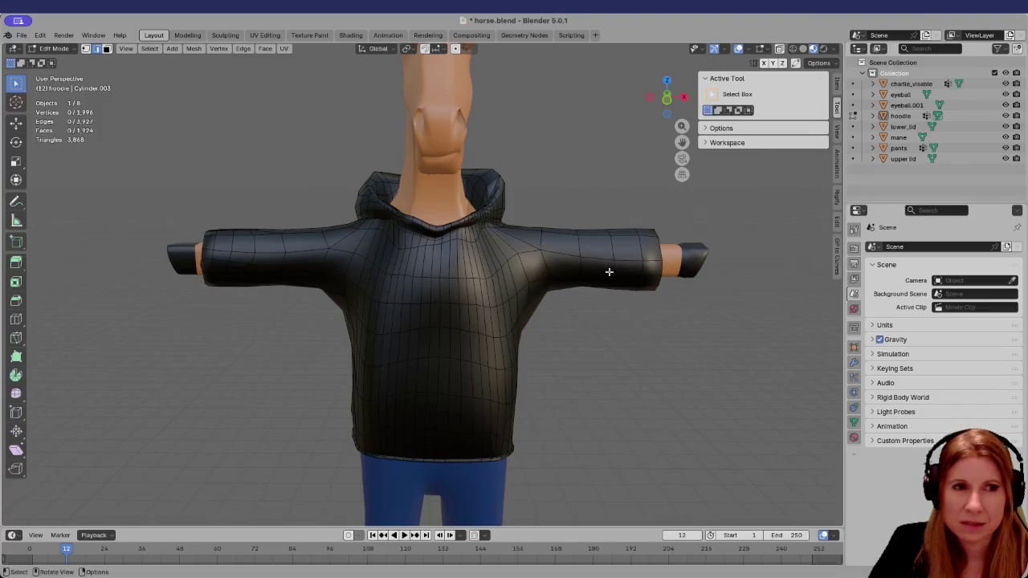
middle_drag(294, 291, 297, 309)
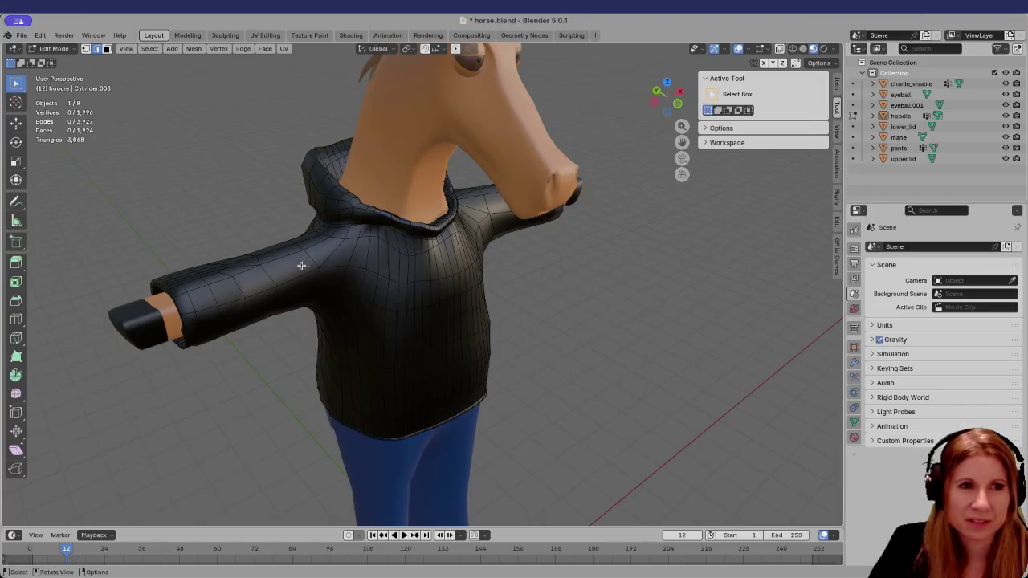
middle_drag(297, 264, 376, 393)
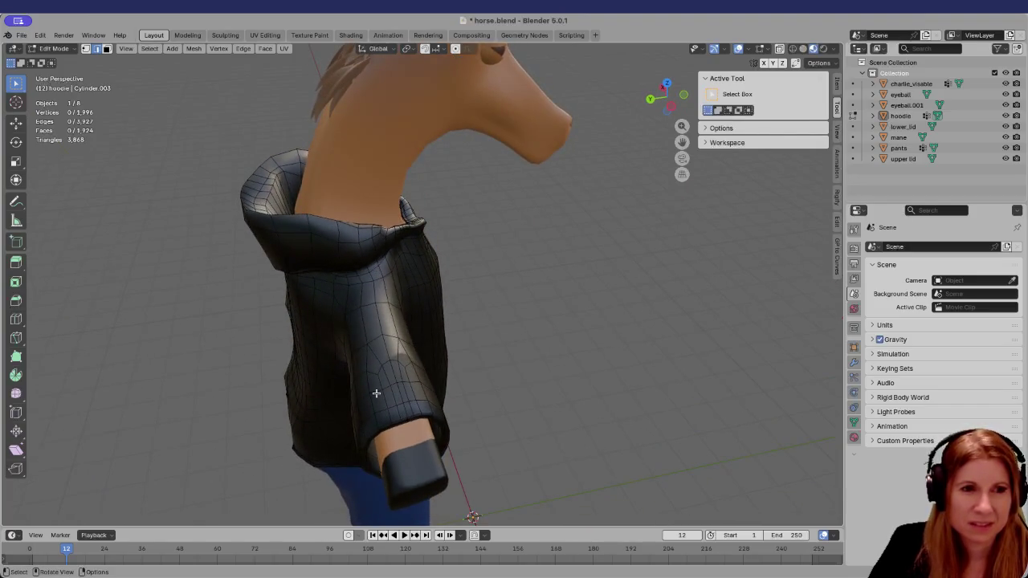
scroll(376, 393, up, 3)
mouse_move(376, 393)
middle_down()
mouse_move(371, 341)
mouse_move(387, 453)
middle_up()
Path-select seven edges along the sleeve top, from the cuff to the shoulder
shift+click(397, 482)
shift+click(388, 439)
shift+click(376, 400)
shift+click(366, 358)
shift+click(355, 299)
shift+click(349, 257)
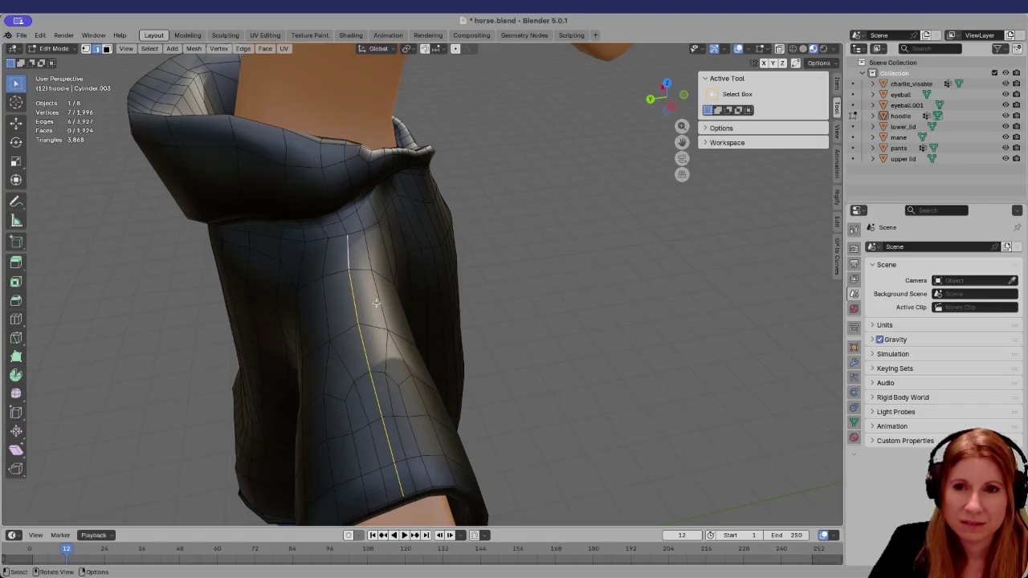
mouse_move(346, 228)
middle_down()
mouse_move(378, 225)
mouse_move(344, 225)
middle_up()
shift+click(524, 260)
middle_drag(525, 258, 644, 263)
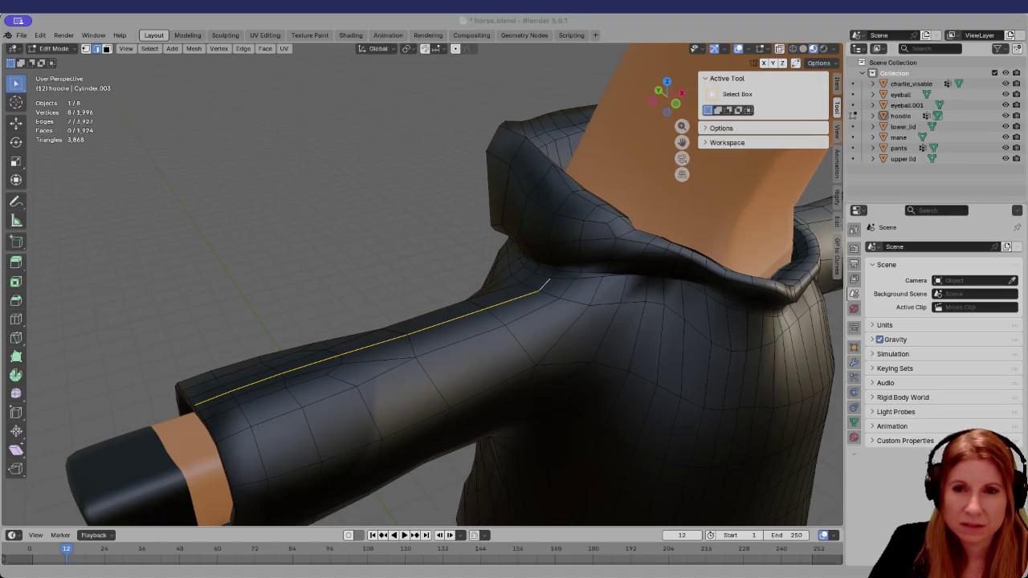
scroll(571, 328, down, 5)
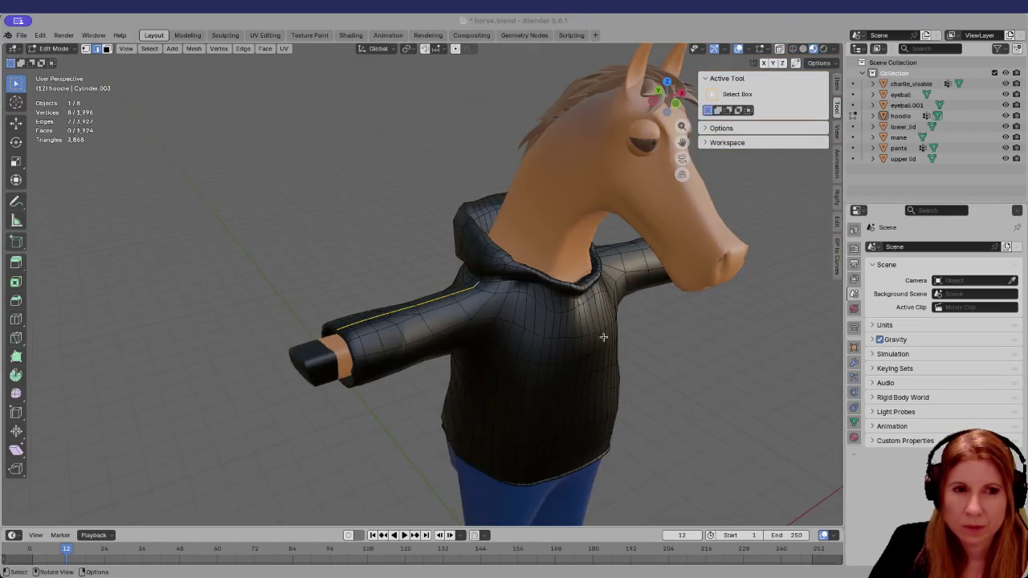
middle_drag(603, 338, 540, 327)
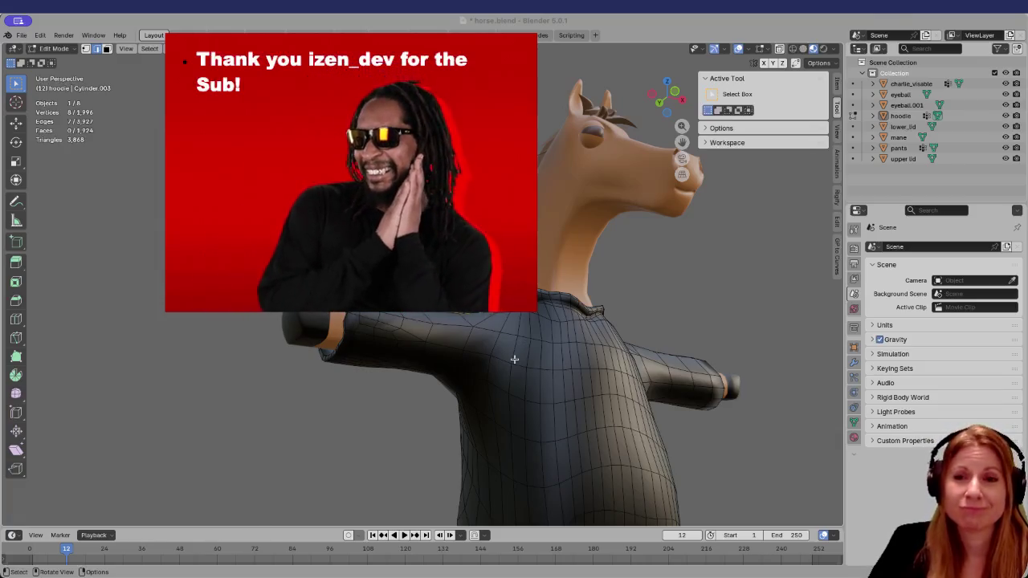
middle_drag(511, 362, 490, 380)
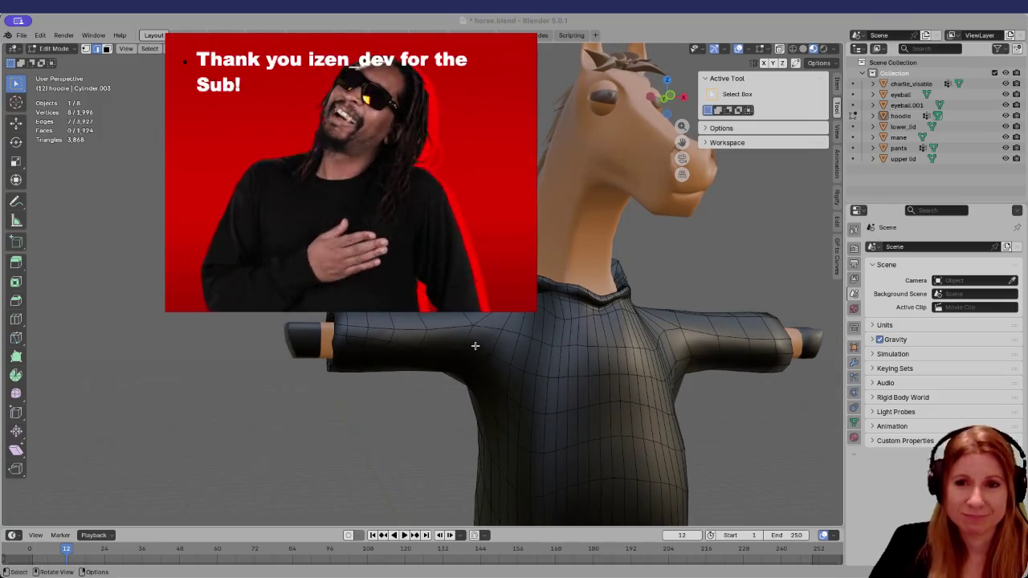
mouse_move(475, 332)
middle_down()
mouse_move(508, 328)
mouse_move(482, 395)
middle_up()
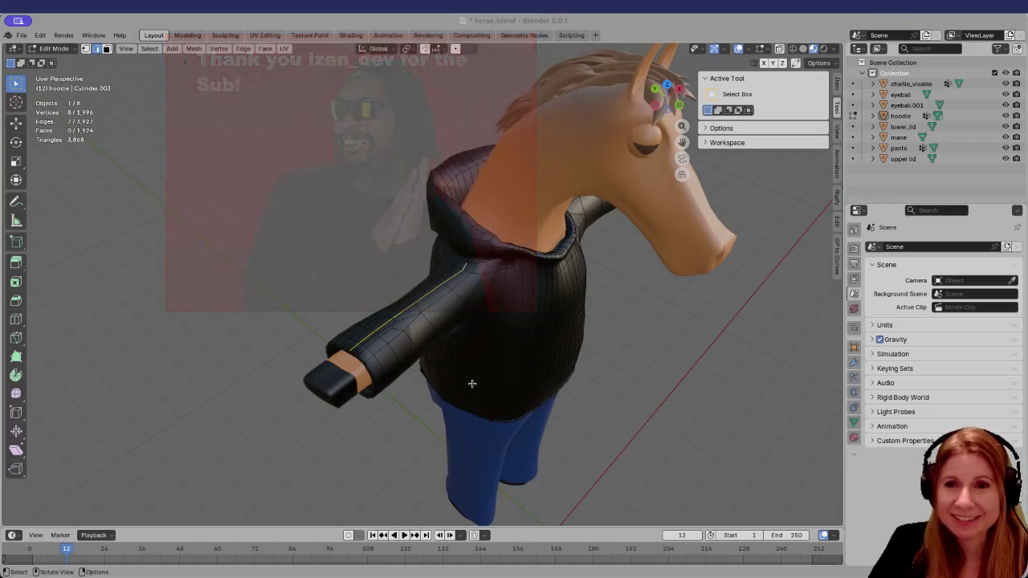
mouse_move(448, 358)
middle_down()
mouse_move(482, 329)
mouse_move(468, 333)
mouse_move(523, 344)
middle_up()
scroll(534, 342, up, 3)
scroll(533, 342, up, 2)
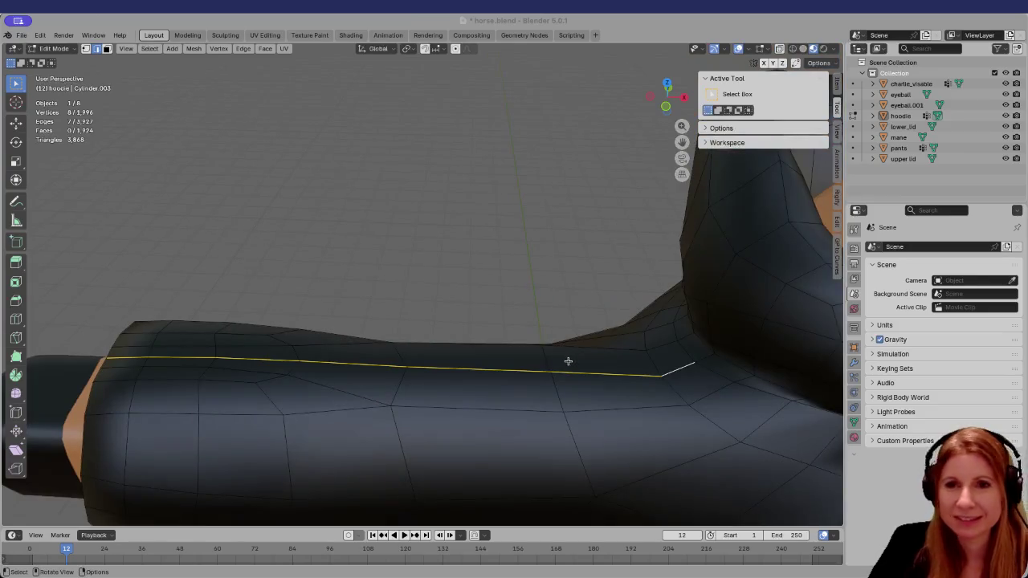
mouse_move(555, 359)
middle_down()
mouse_move(546, 322)
mouse_move(523, 321)
mouse_move(641, 334)
middle_up()
scroll(691, 326, down, 2)
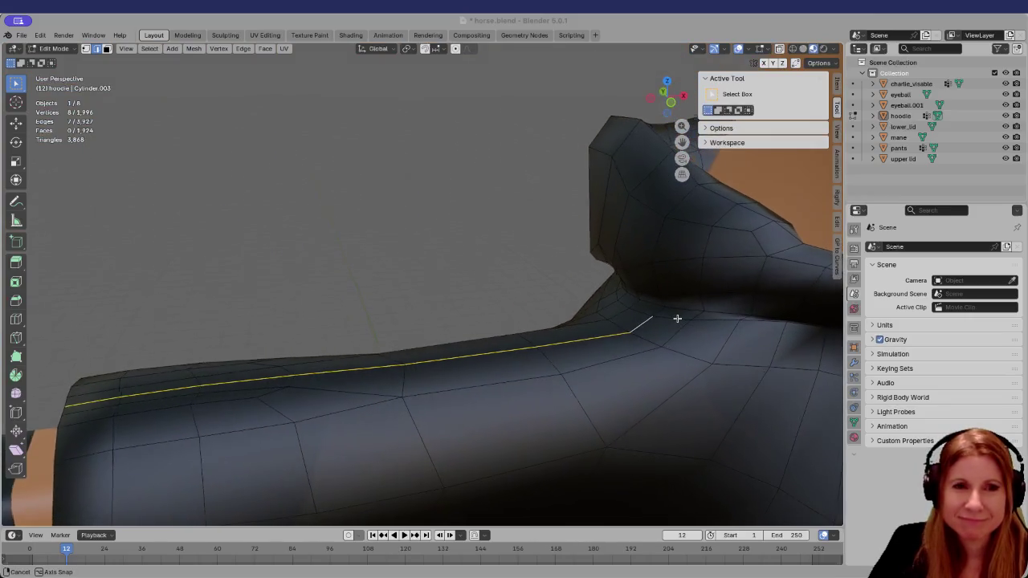
scroll(677, 330, down, 2)
scroll(676, 334, down, 1)
mouse_move(675, 333)
middle_down()
mouse_move(758, 310)
mouse_move(811, 257)
mouse_move(695, 348)
middle_up()
scroll(639, 351, down, 2)
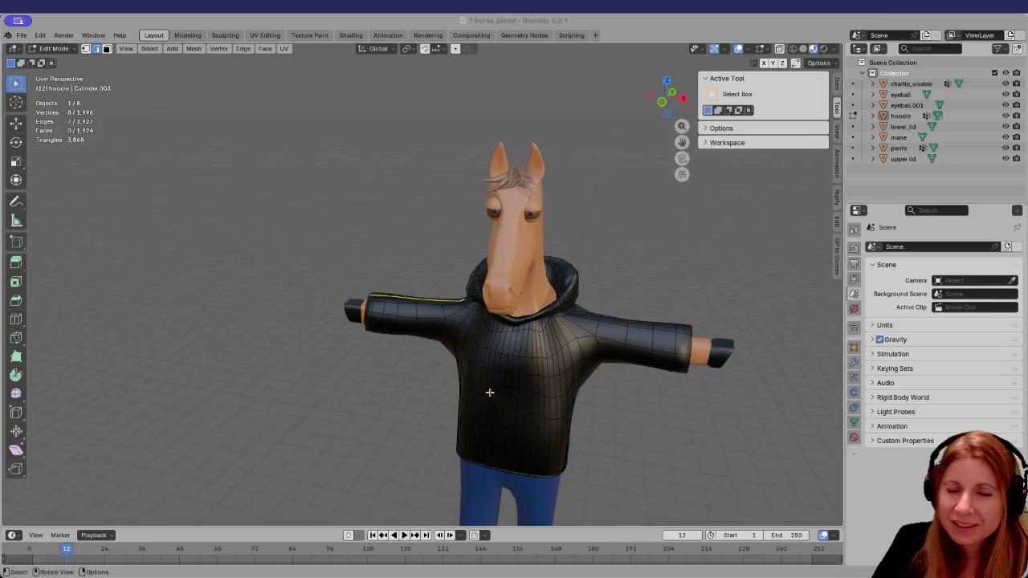
scroll(558, 355, up, 3)
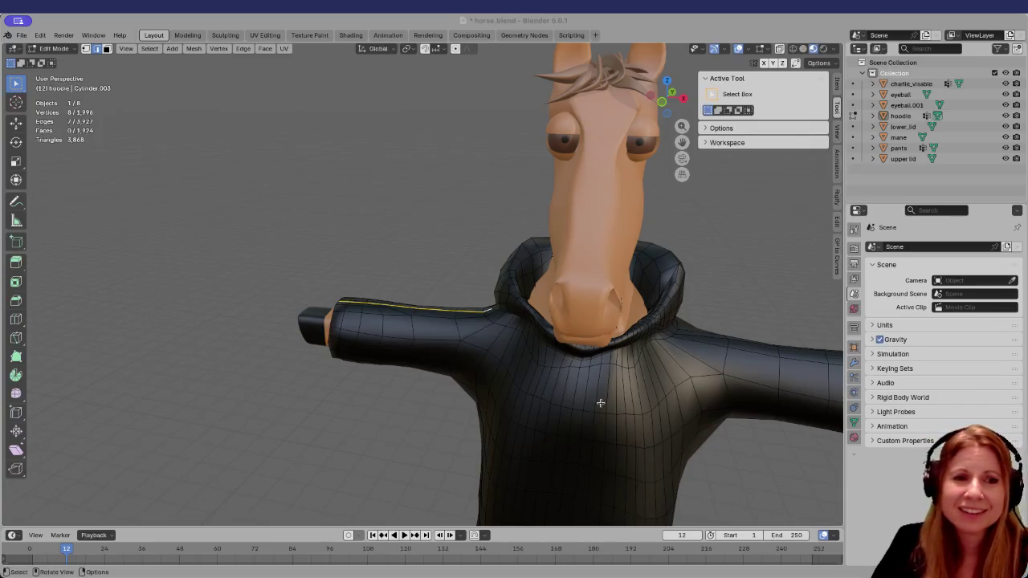
scroll(562, 416, down, 5)
Orbit and zoom around the horse's torso to review the whole hoodie from front and side
middle_drag(550, 426, 660, 424)
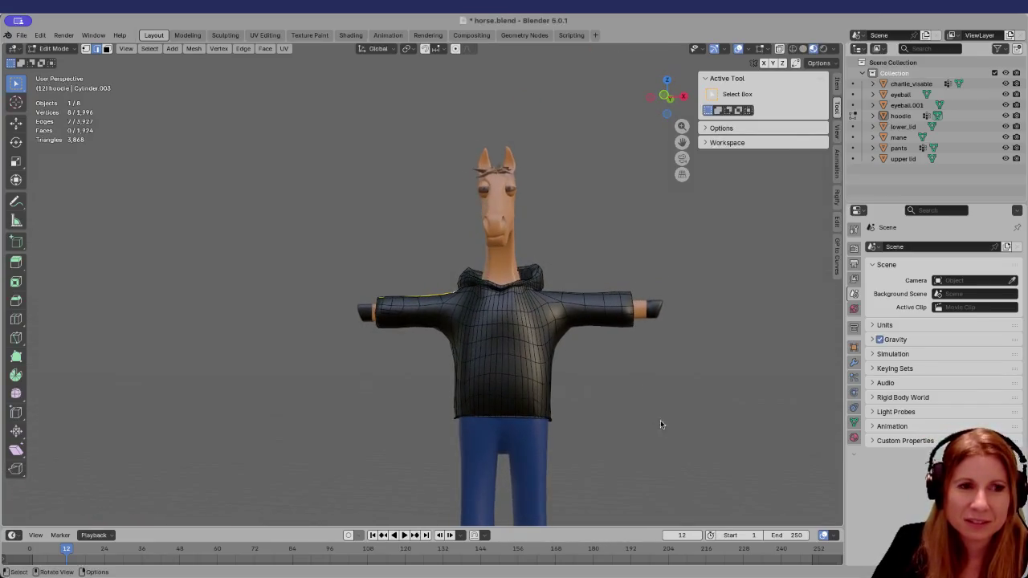
scroll(609, 428, down, 1)
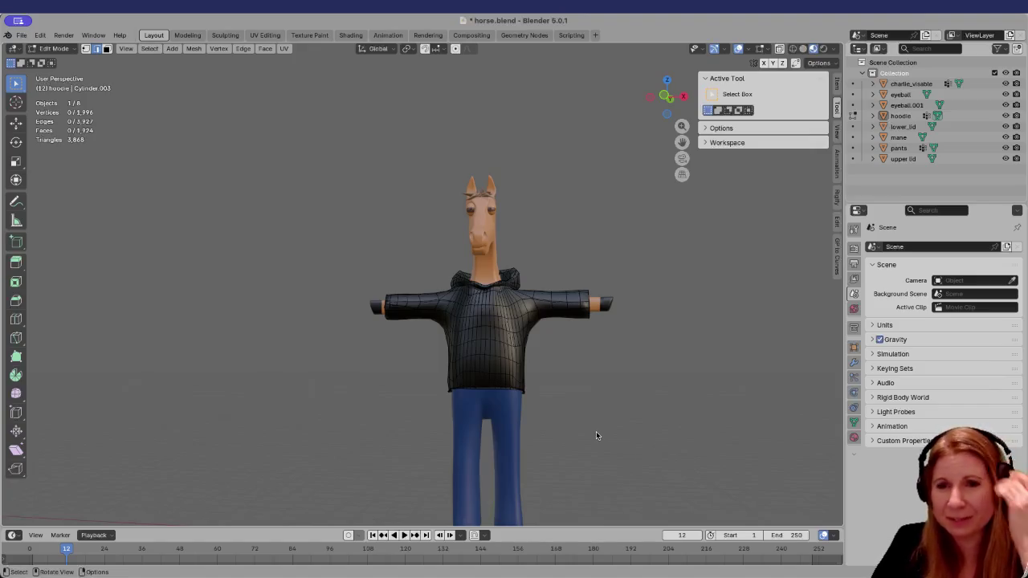
mouse_move(564, 421)
ctrl+middle_down()
mouse_move(647, 407)
mouse_move(563, 372)
mouse_move(561, 383)
ctrl+middle_up()
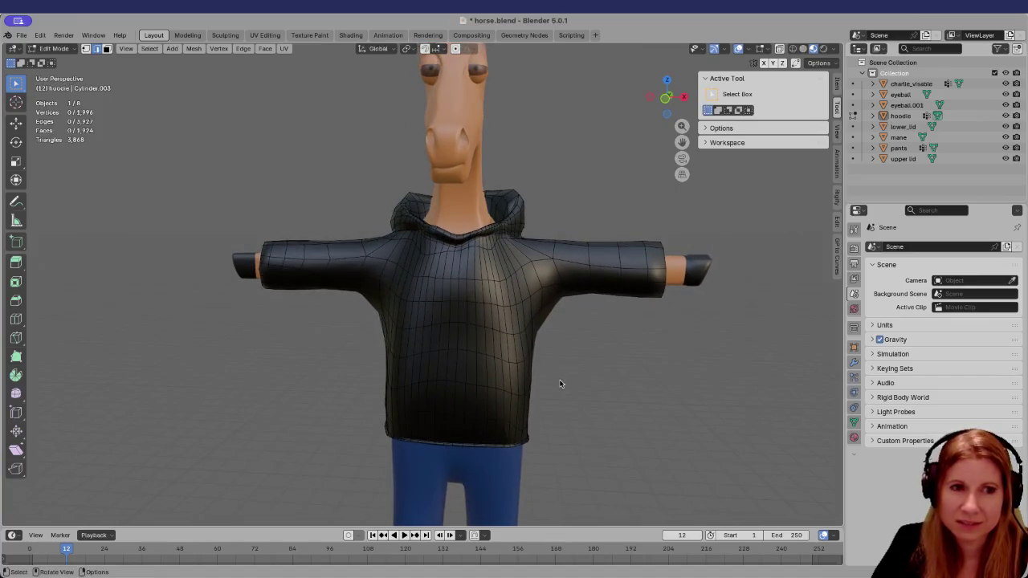
scroll(408, 367, up, 3)
scroll(406, 362, down, 3)
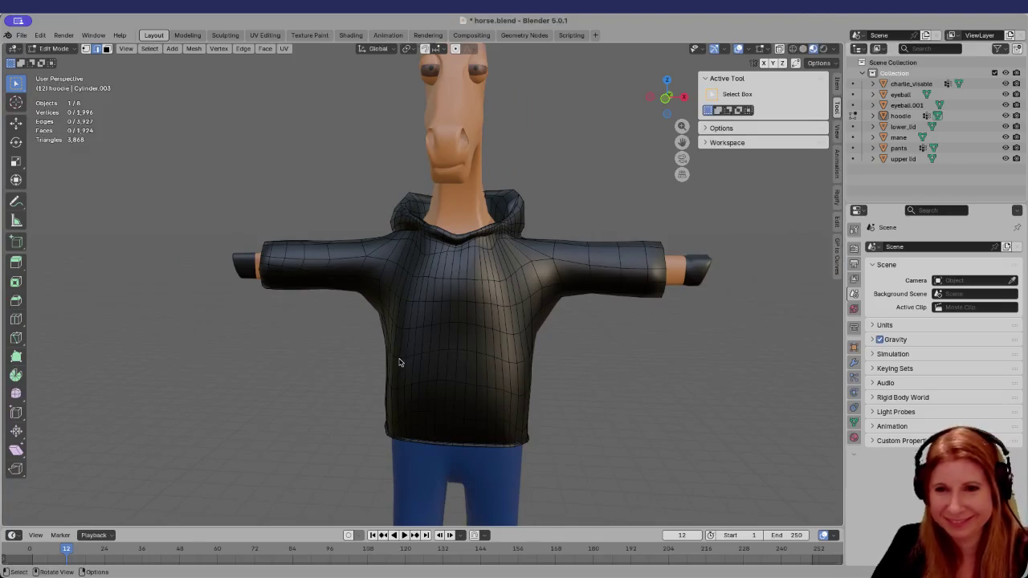
middle_drag(399, 362, 562, 386)
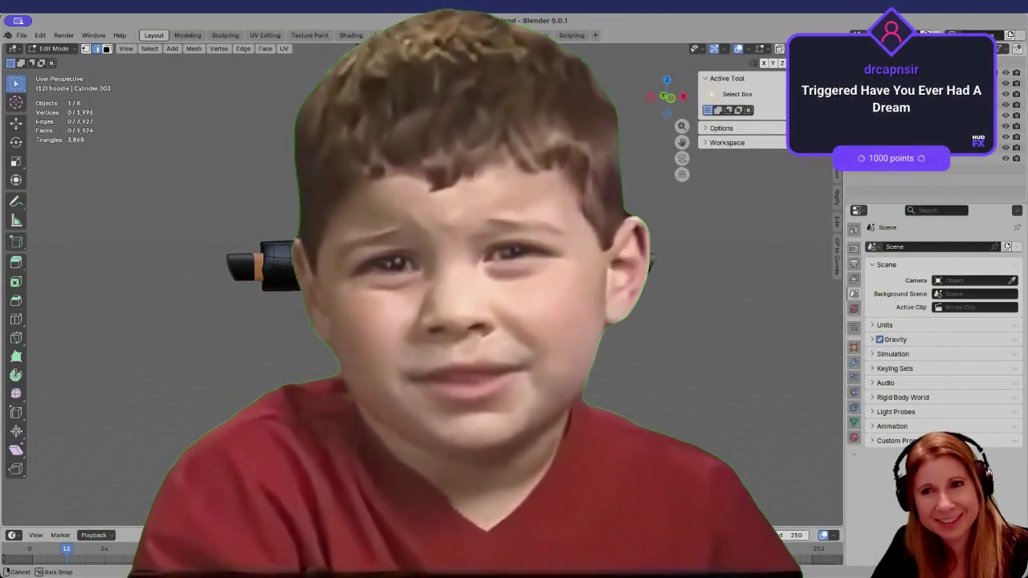
Spin the viewport around the horse model
middle_drag(562, 385, 611, 387)
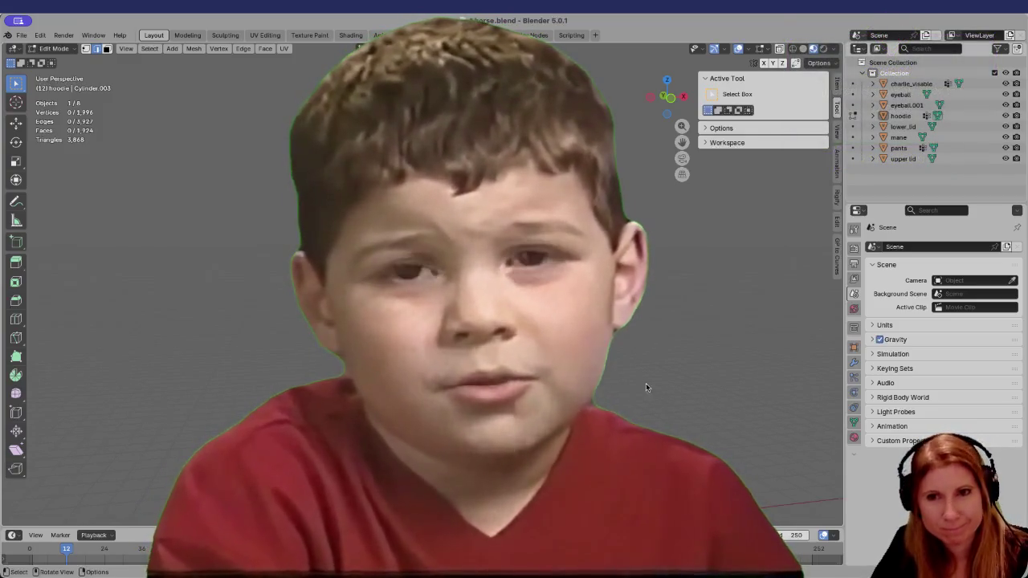
mouse_move(679, 400)
middle_down()
mouse_move(337, 366)
mouse_move(698, 361)
middle_up()
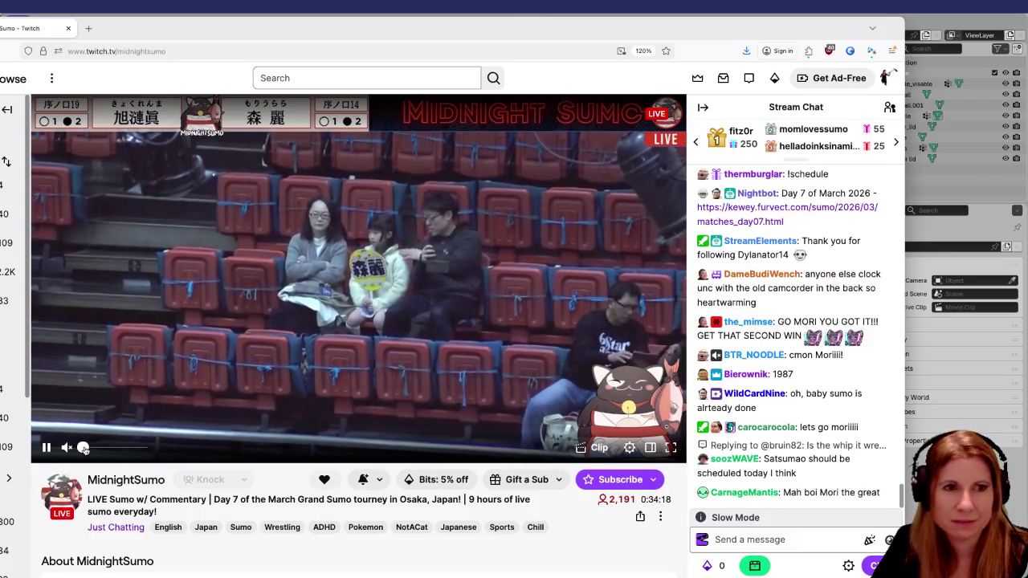
Unmute the Twitch sumo stream at 15% volume
drag(83, 447, 92, 447)
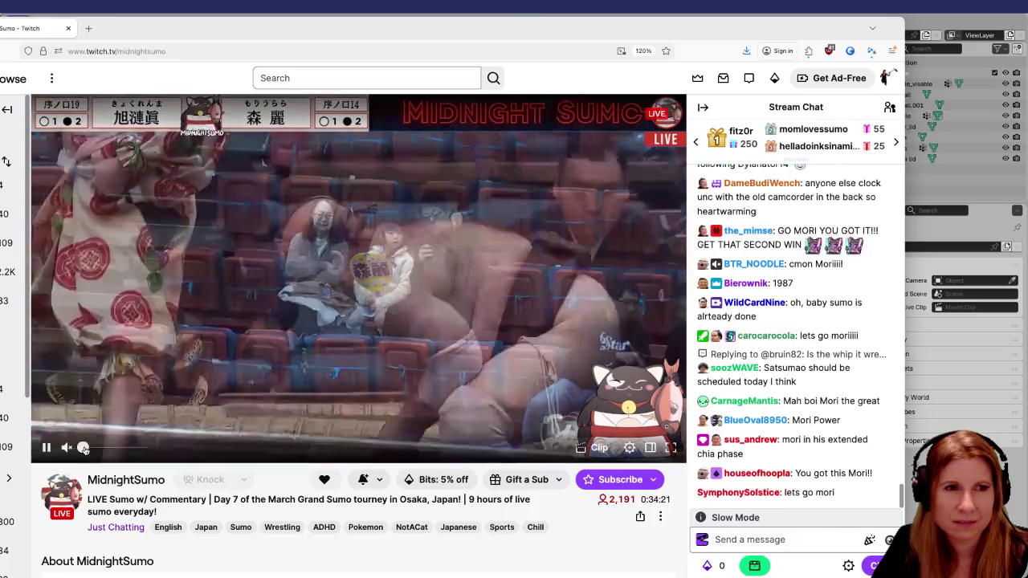
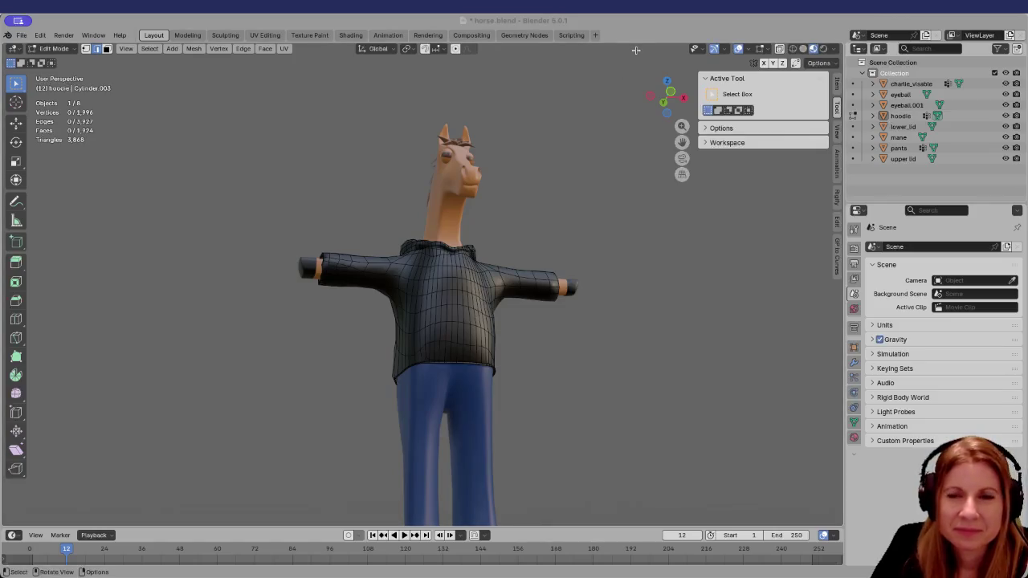
Orbit and zoom around the hoodie to view it from the front, three-quarter angle and side
mouse_move(552, 275)
middle_down()
mouse_move(528, 351)
mouse_move(523, 298)
middle_up()
scroll(532, 338, up, 3)
scroll(515, 328, up, 1)
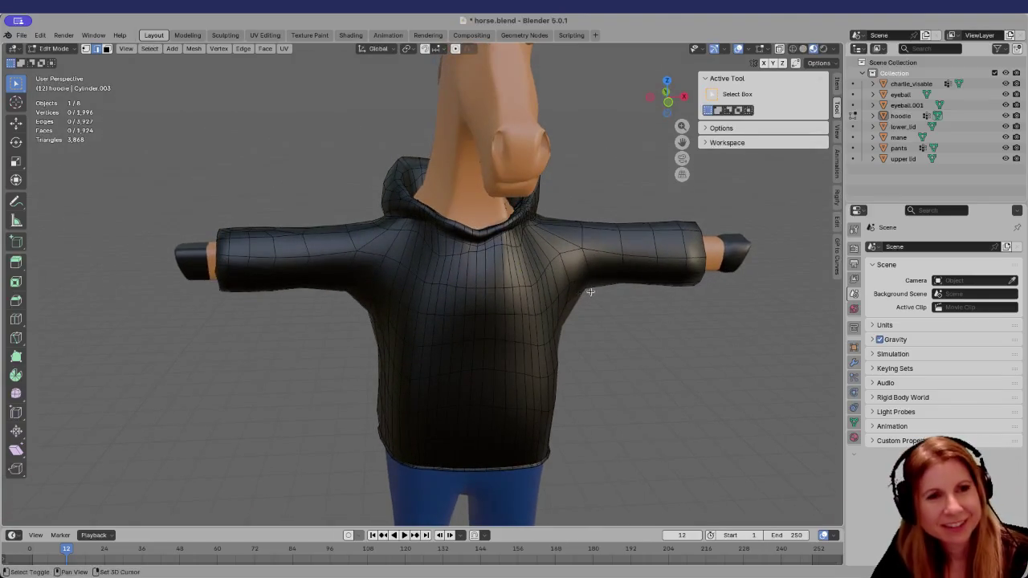
shift+middle_drag(591, 291, 528, 303)
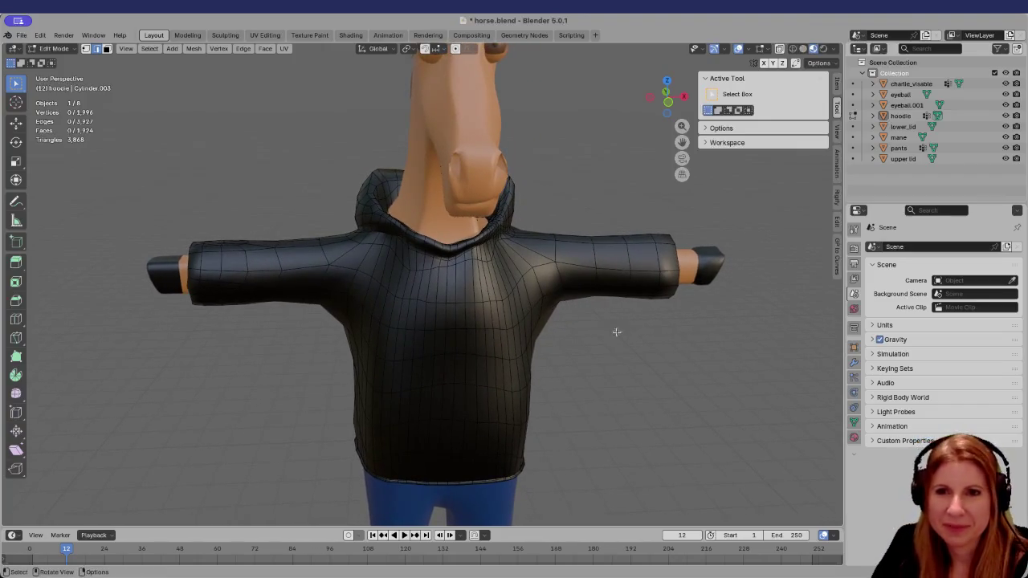
middle_drag(594, 341, 576, 334)
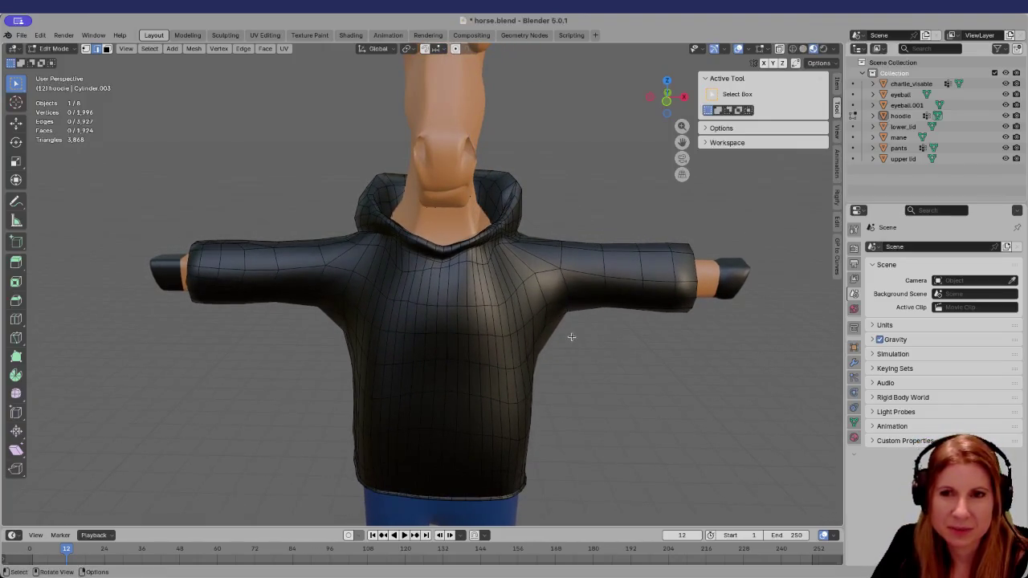
mouse_move(251, 365)
middle_down()
mouse_move(328, 310)
mouse_move(260, 328)
middle_up()
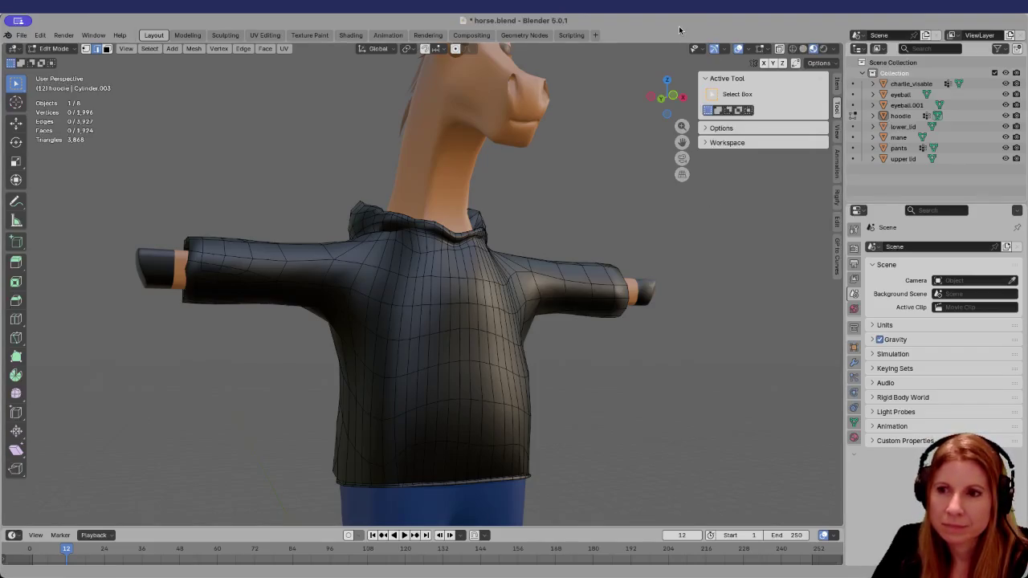
mouse_move(260, 345)
middle_down()
mouse_move(374, 343)
mouse_move(237, 324)
middle_up()
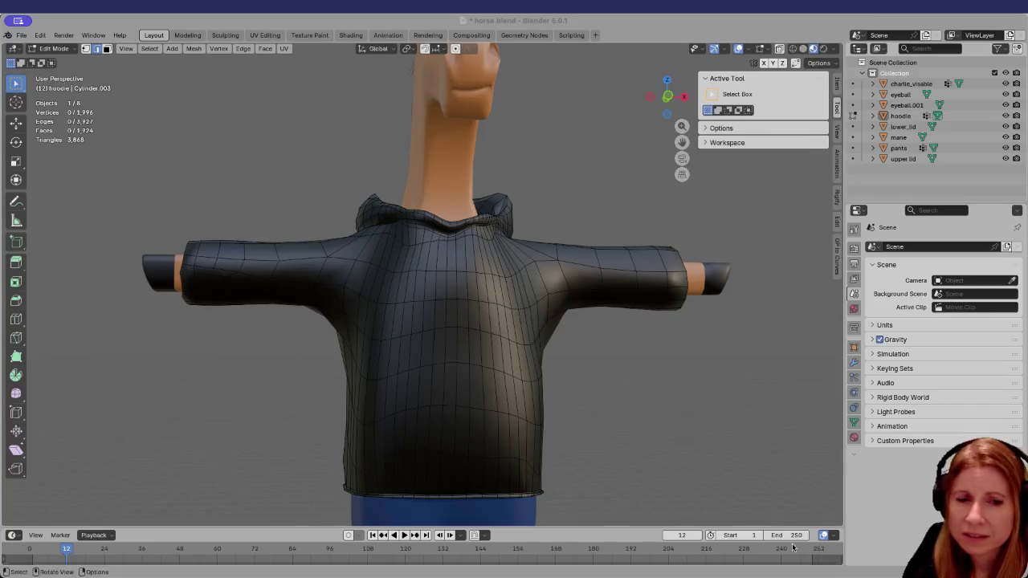
In Godot's Animation panel, switch off the Audio Clips track of the cameras animation
mouse_move(845, 567)
click(836, 562)
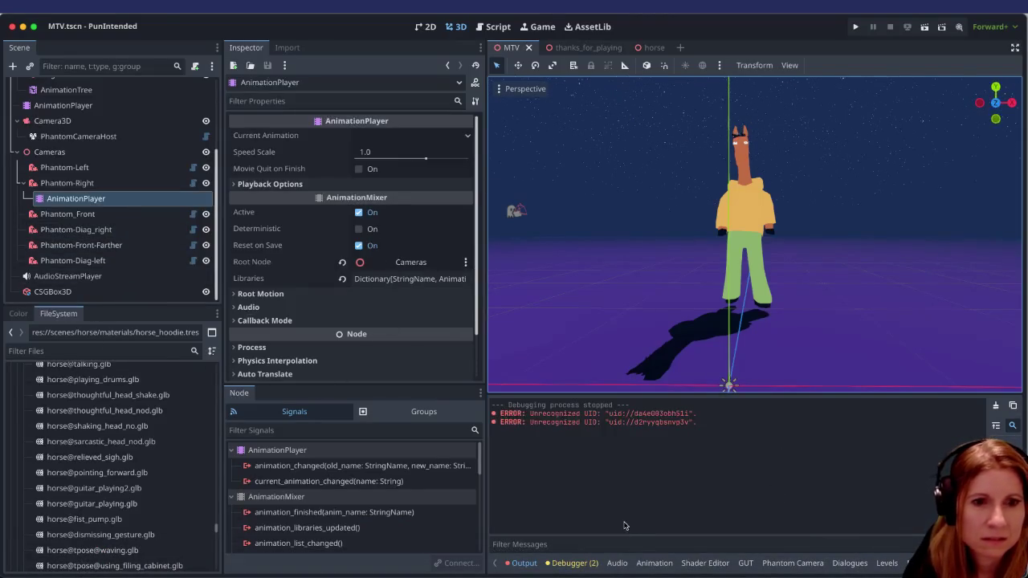
click(654, 563)
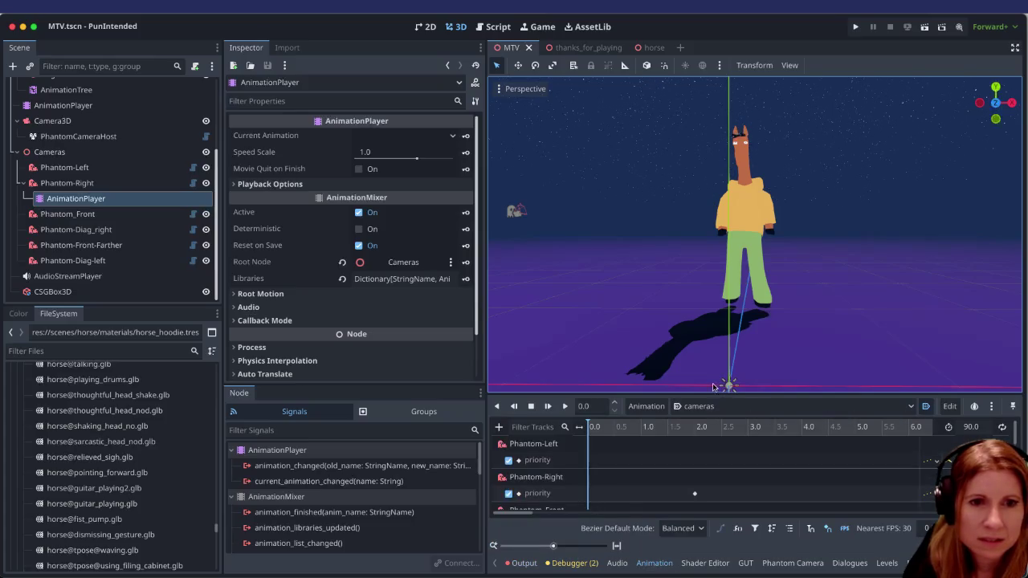
drag(702, 394, 702, 261)
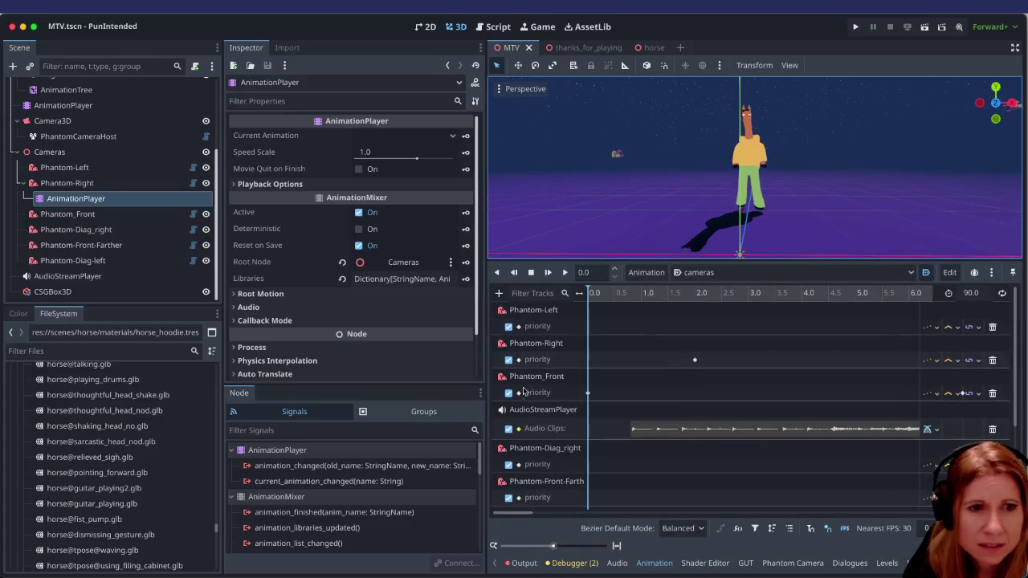
click(508, 432)
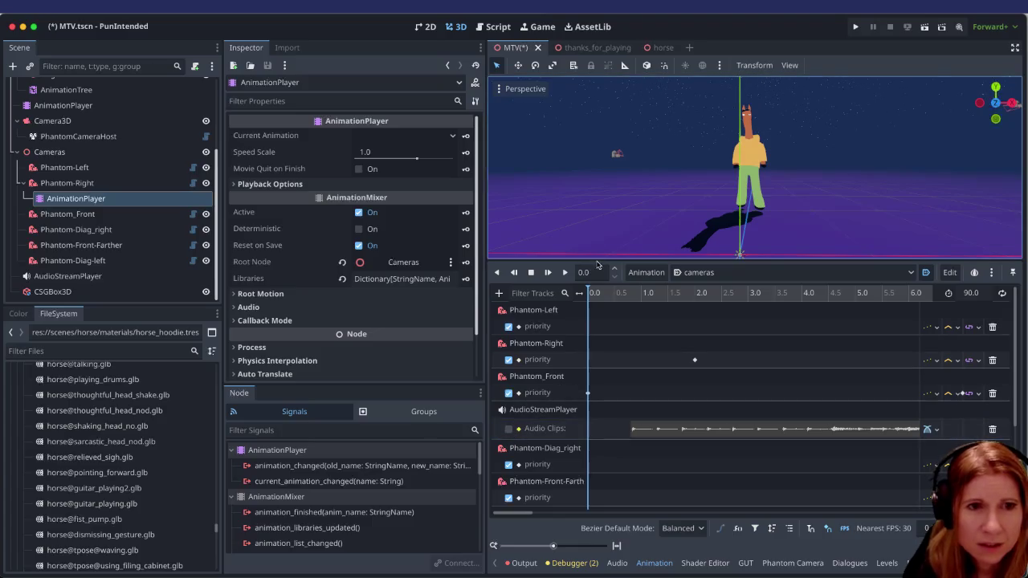
drag(596, 267, 601, 431)
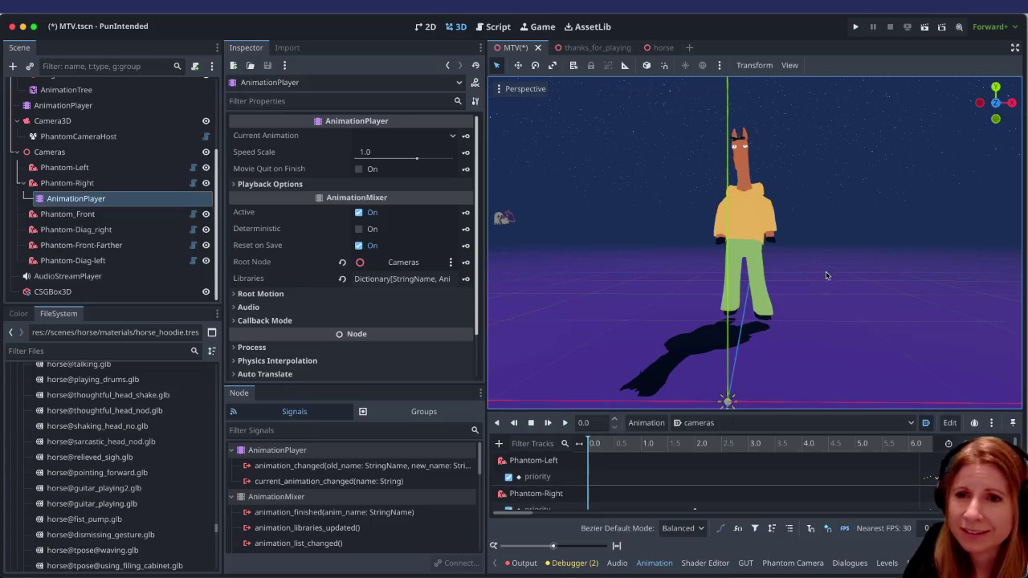
scroll(892, 266, up, 4)
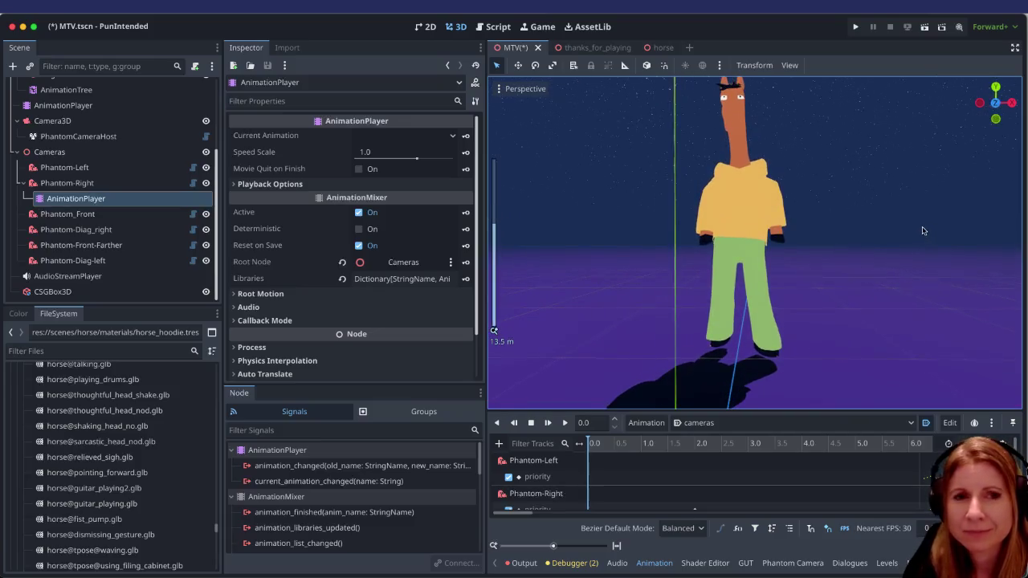
middle_drag(923, 230, 897, 267)
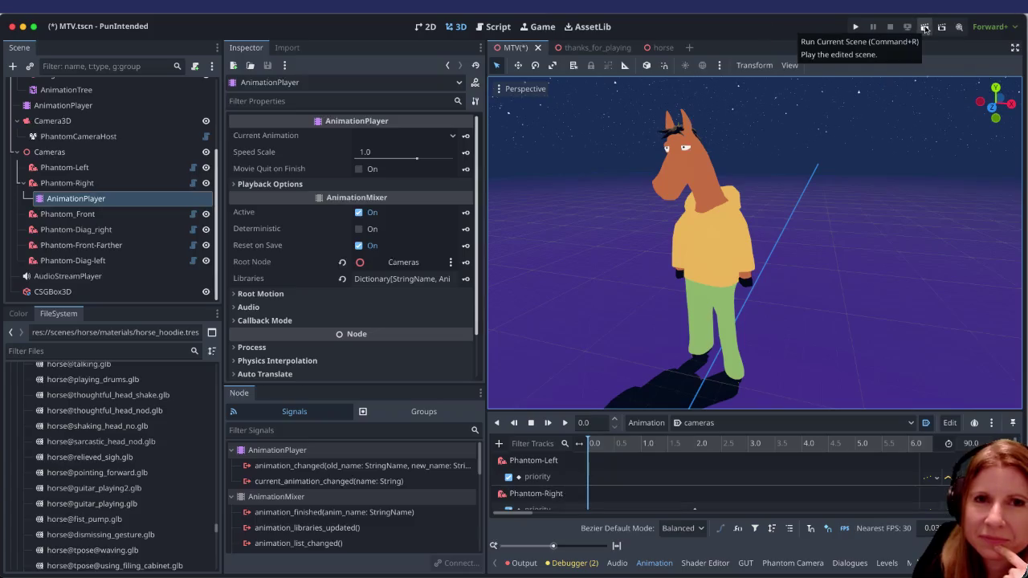
Save and run the MTV scene, then quit the debug game with Cmd+Q
click(925, 28)
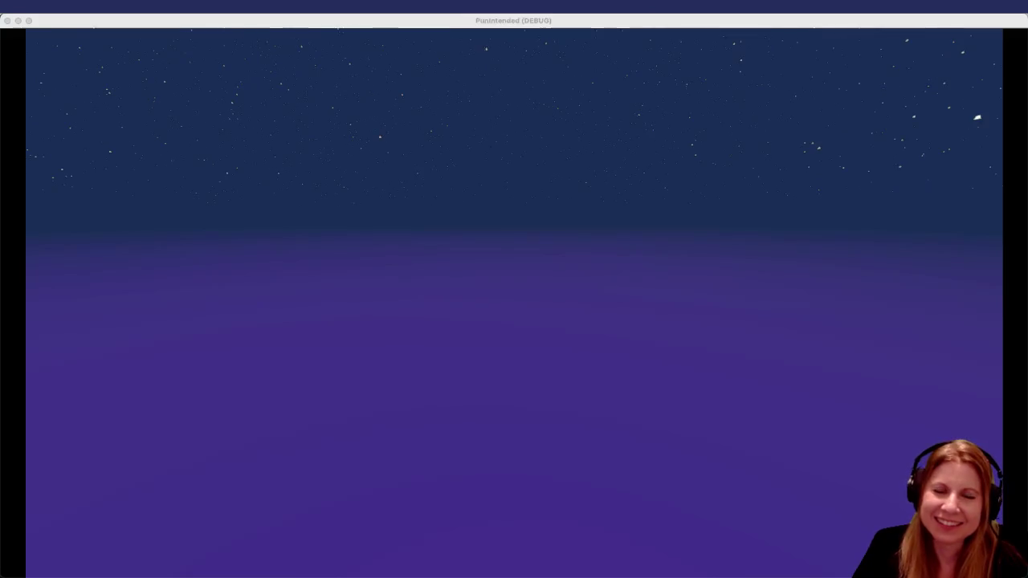
click(223, 28)
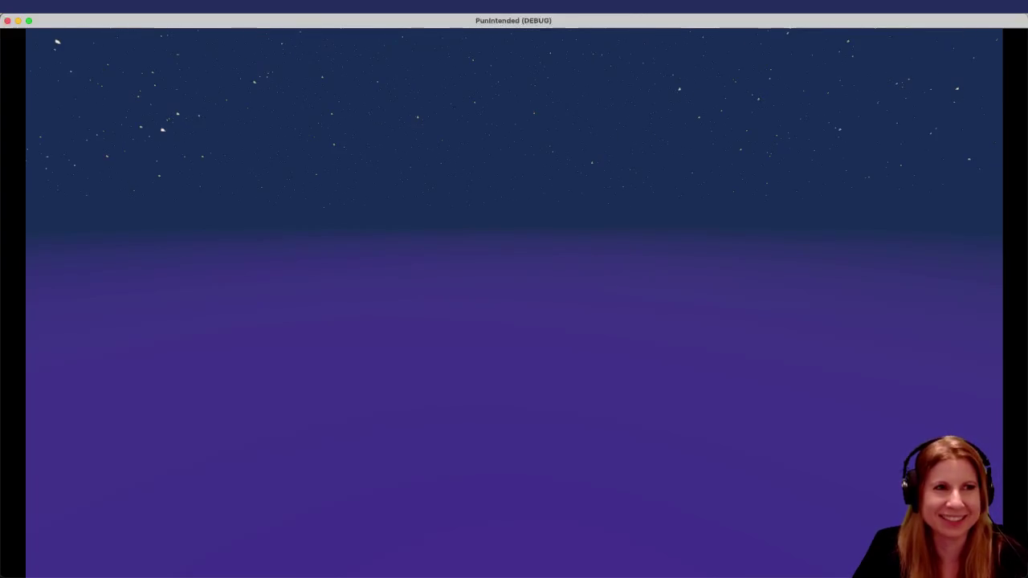
key(super+q)
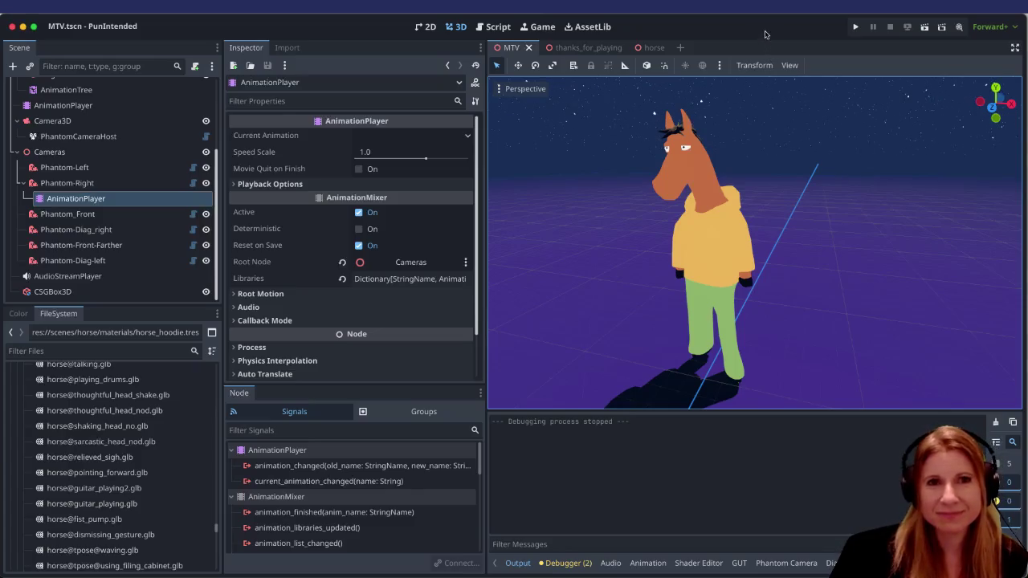
Run the scene again to test the horse dancing in the yellow hoodie
click(924, 26)
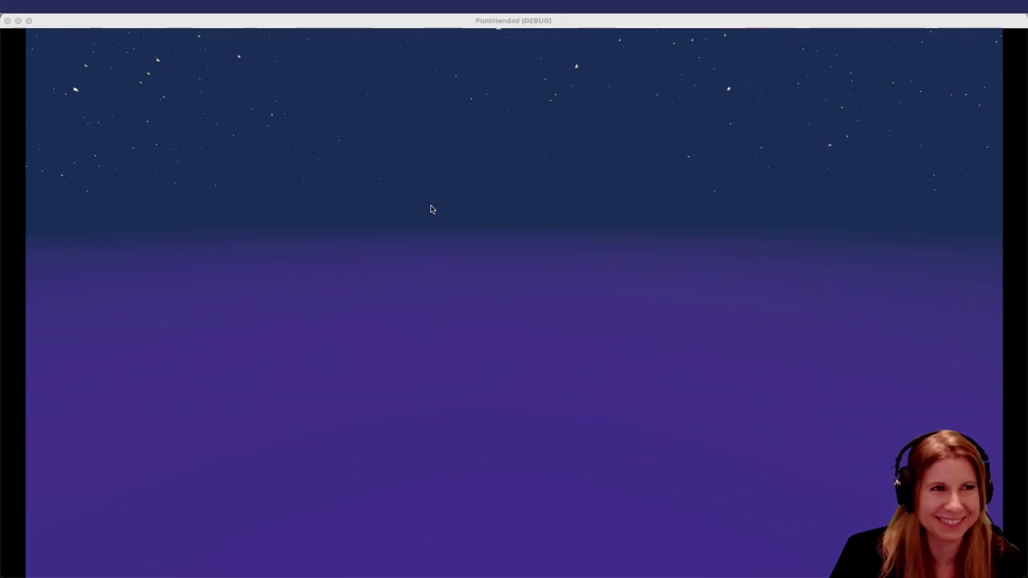
Quit the debug game window with Cmd+Q and zoom the viewport out
click(430, 209)
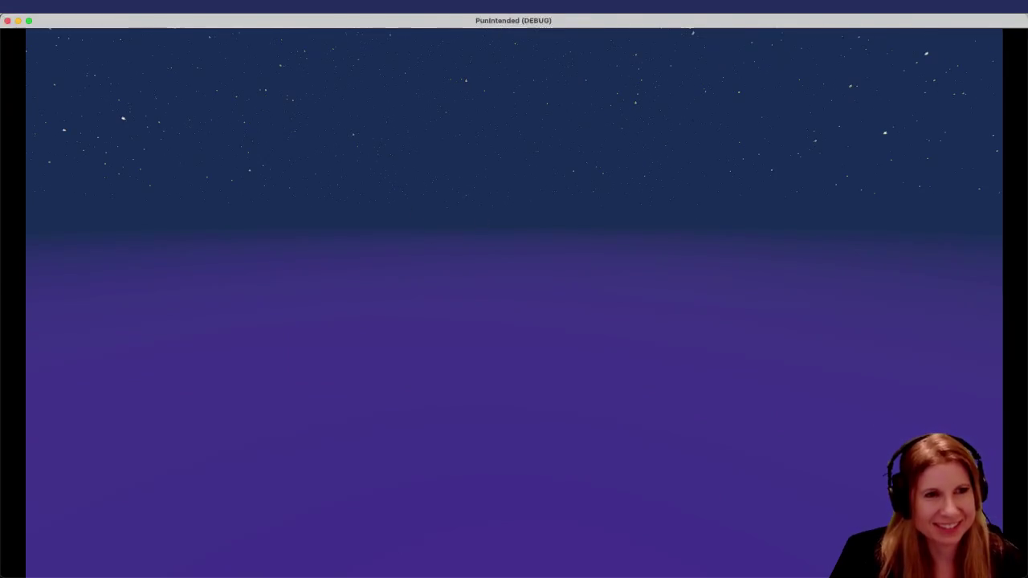
key(super+q)
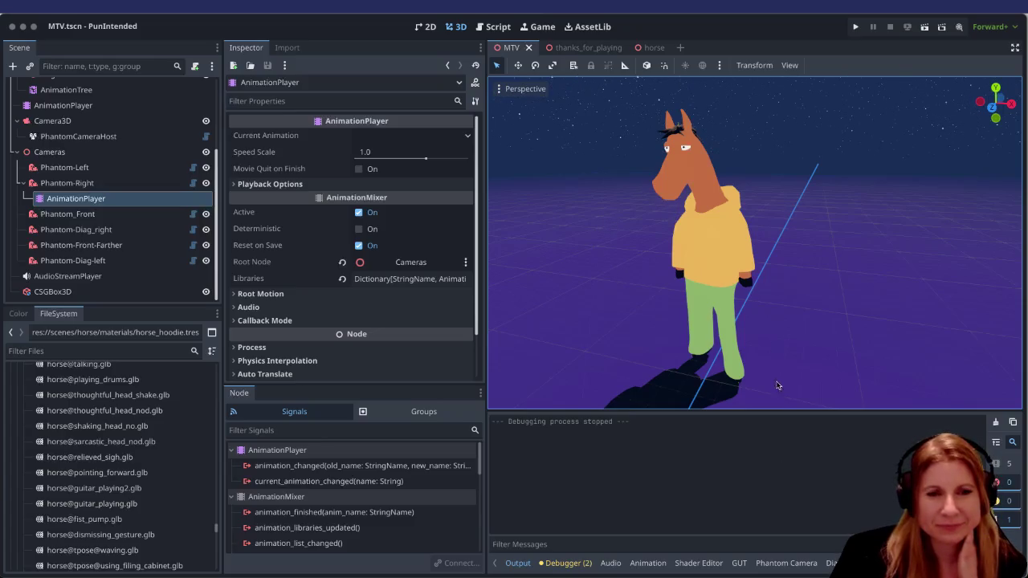
mouse_move(514, 575)
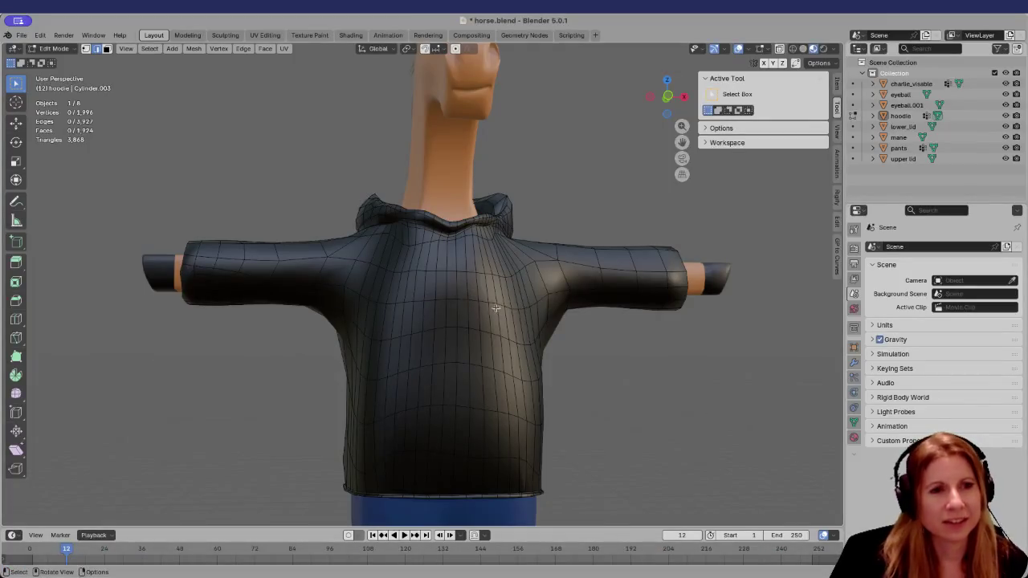
scroll(496, 307, down, 2)
scroll(491, 319, down, 3)
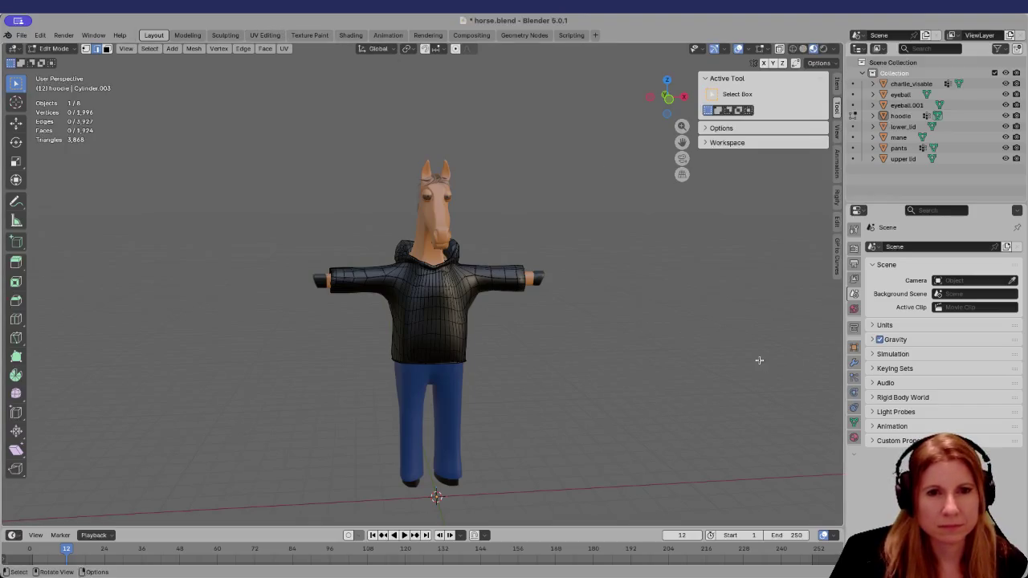
In the UV Editing workspace, select all hoodie faces and delete the old UVMap
click(265, 36)
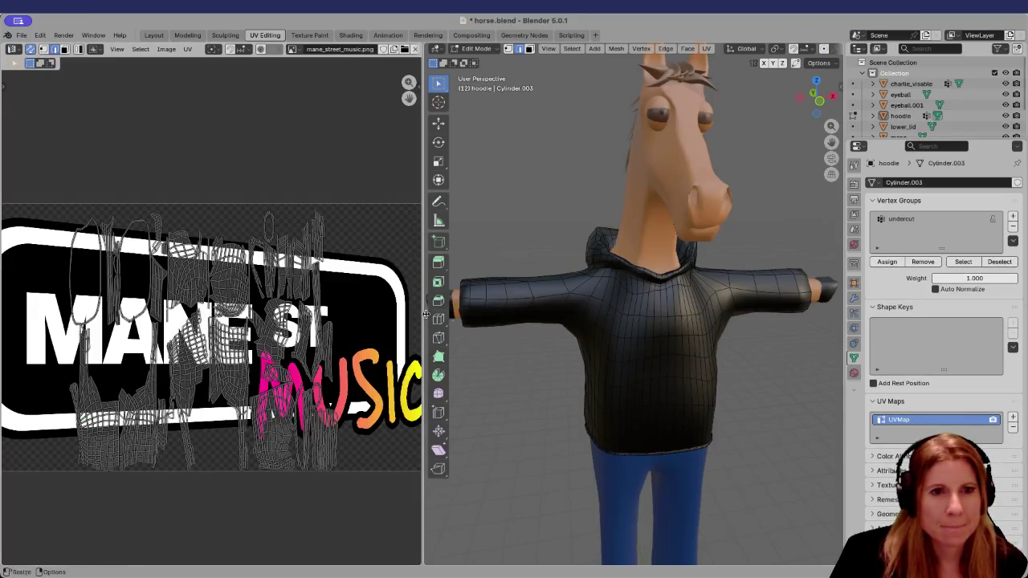
scroll(667, 378, down, 5)
scroll(198, 341, up, 5)
scroll(198, 342, down, 3)
scroll(638, 378, up, 3)
scroll(660, 372, up, 3)
scroll(660, 371, down, 3)
key(a)
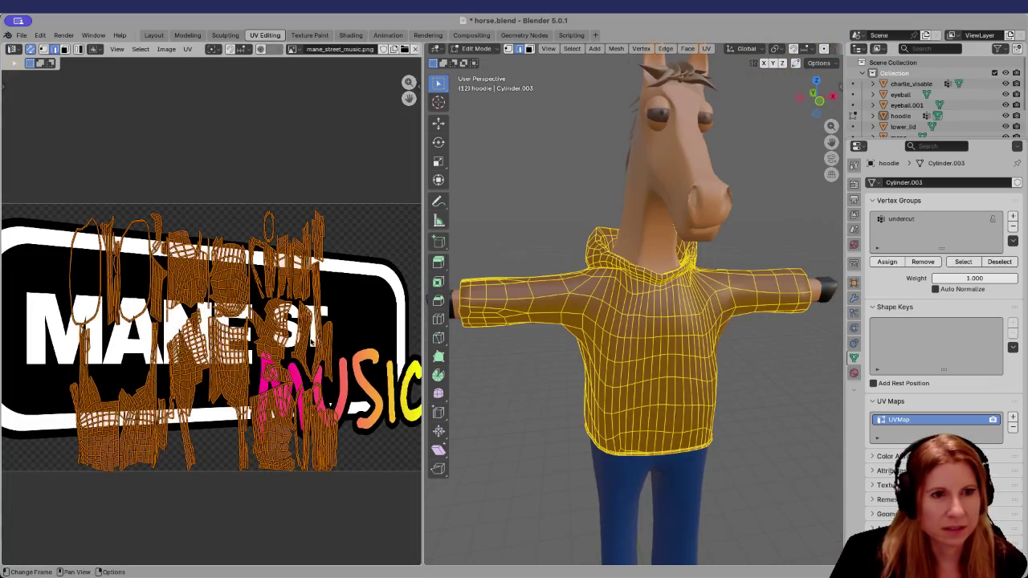
click(1013, 432)
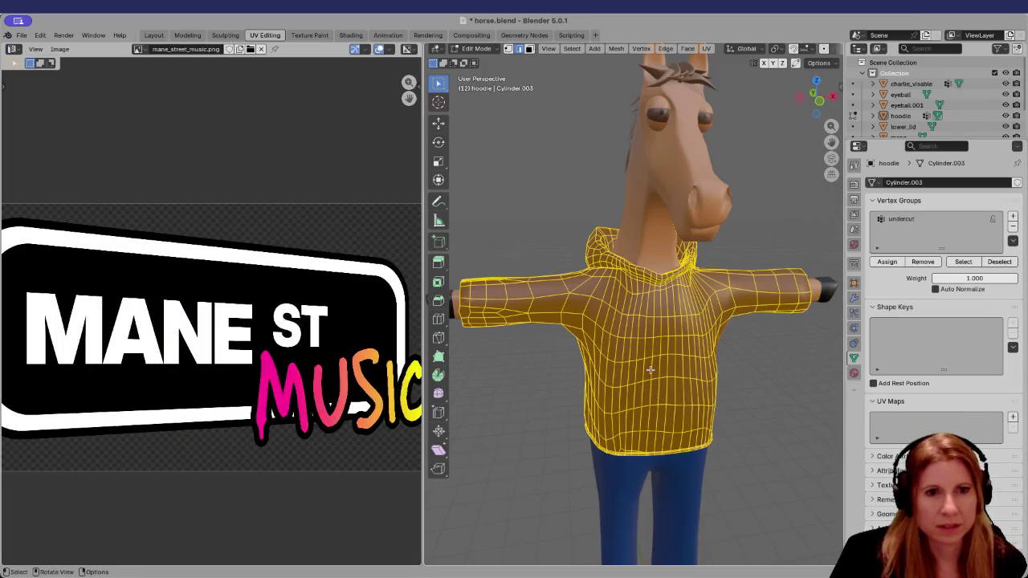
Bring up the UV unwrap menu and browse its methods, including Smart UV Project
scroll(646, 344, down, 3)
key(u)
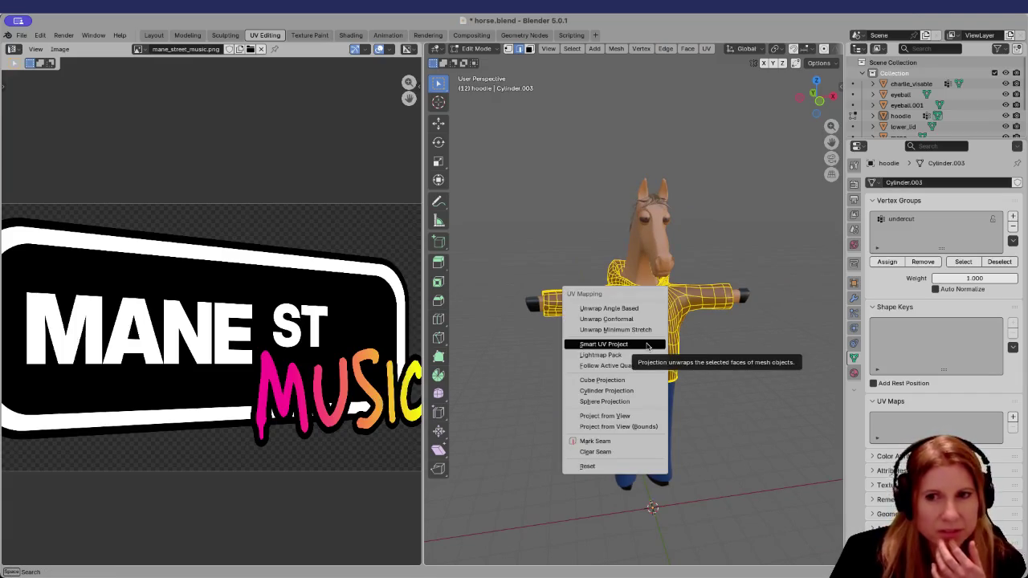
key(Up)
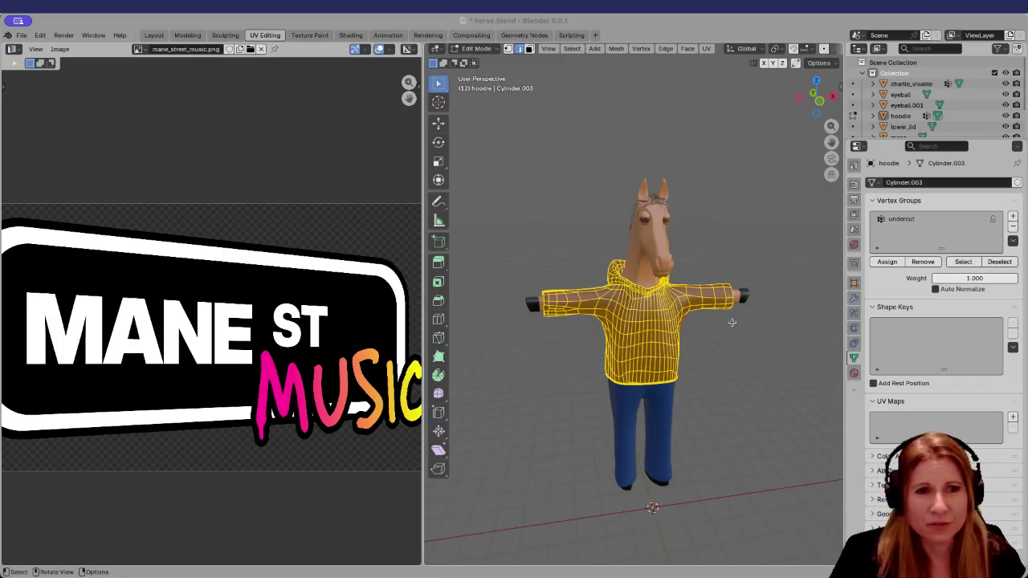
scroll(727, 321, up, 3)
scroll(769, 348, down, 2)
scroll(747, 351, down, 2)
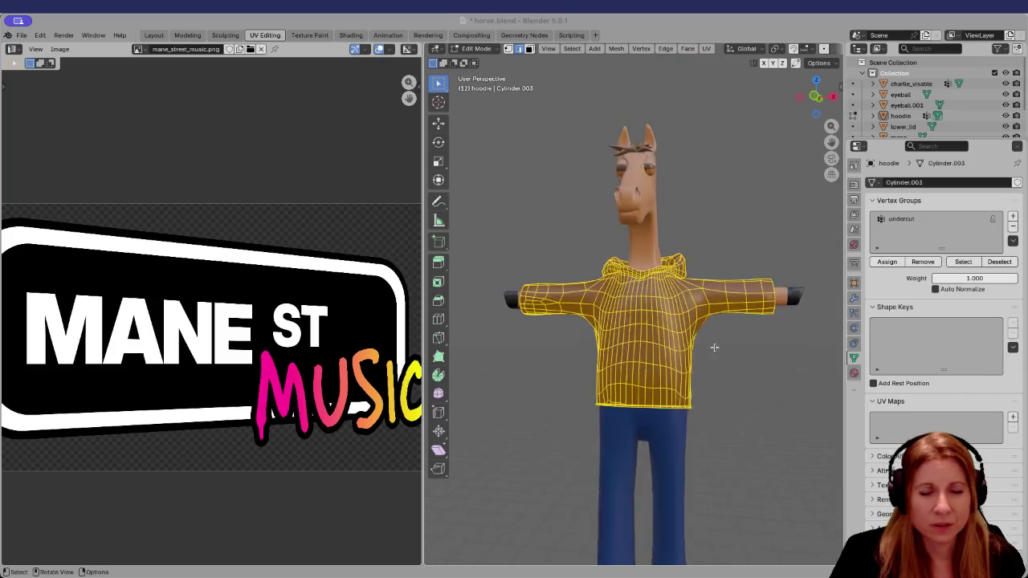
scroll(723, 351, down, 1)
mouse_move(678, 355)
middle_down()
mouse_move(689, 363)
mouse_move(633, 351)
middle_up()
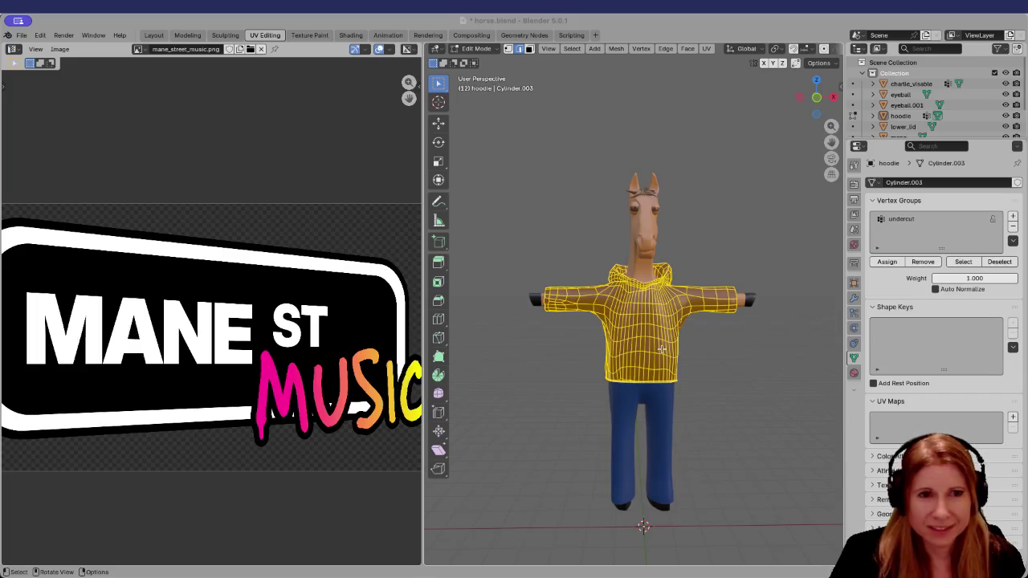
Smart UV Project the hoodie, laying its new UVMap islands over the MANE ST MUSIC image
key(u)
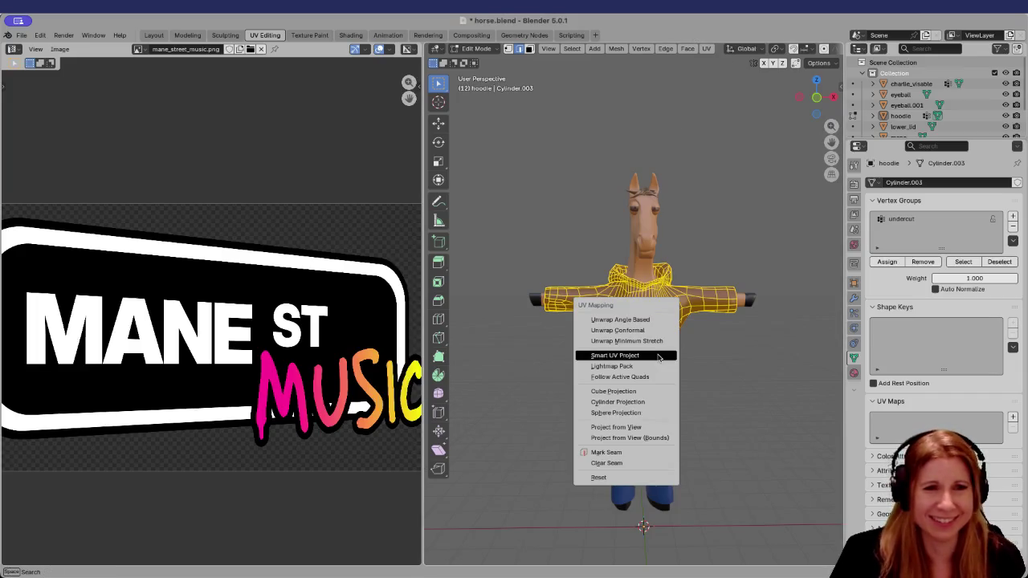
click(657, 354)
click(634, 456)
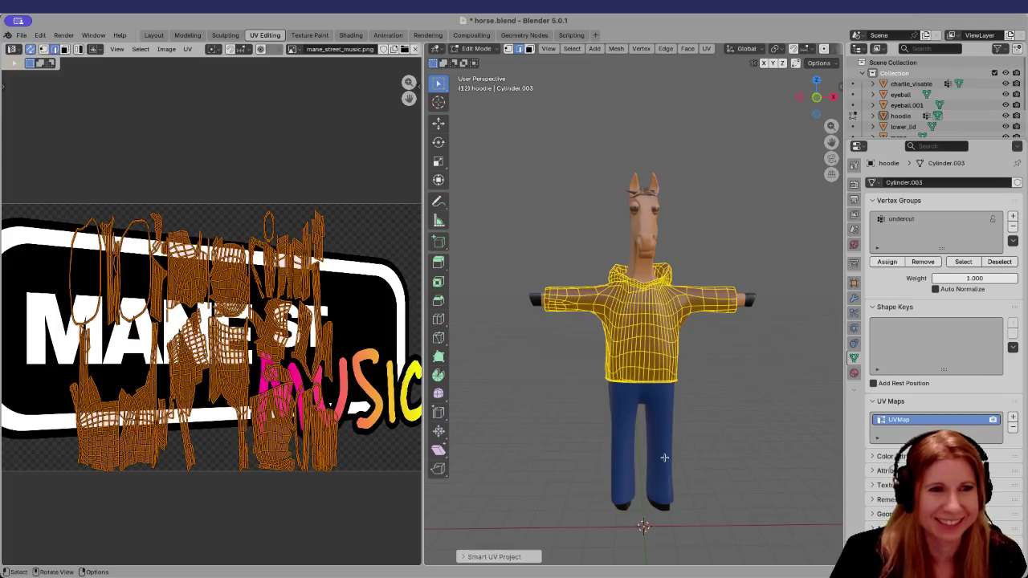
scroll(325, 336, down, 2)
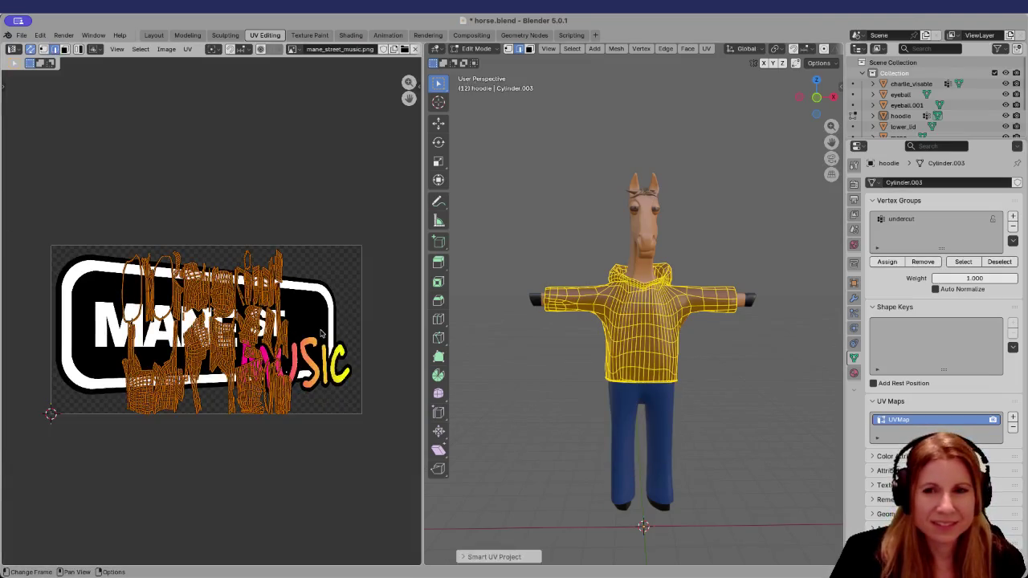
scroll(321, 333, up, 2)
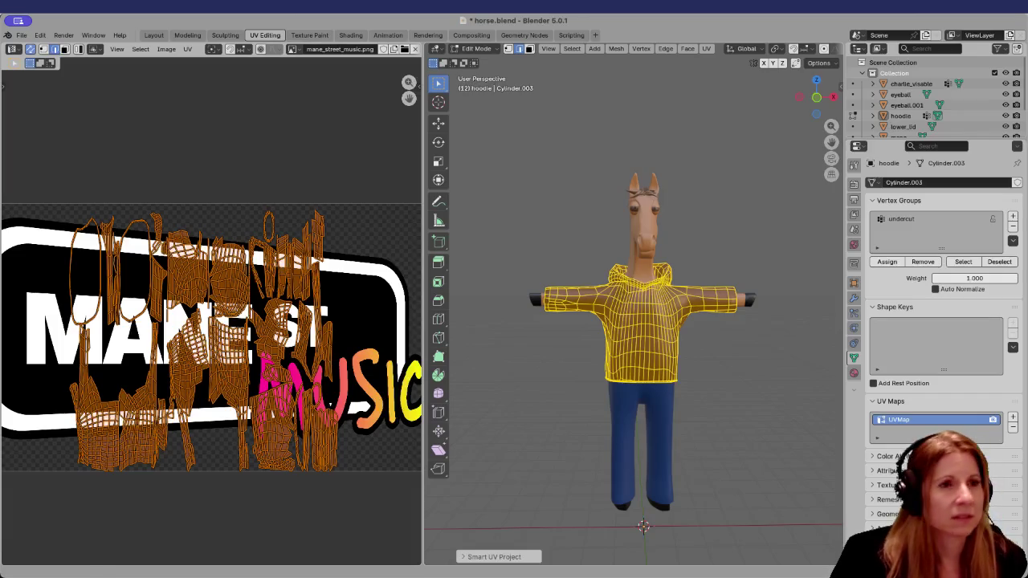
In Shading, load mane_street_music_combined.png into the hoodie's Image Texture node
click(350, 35)
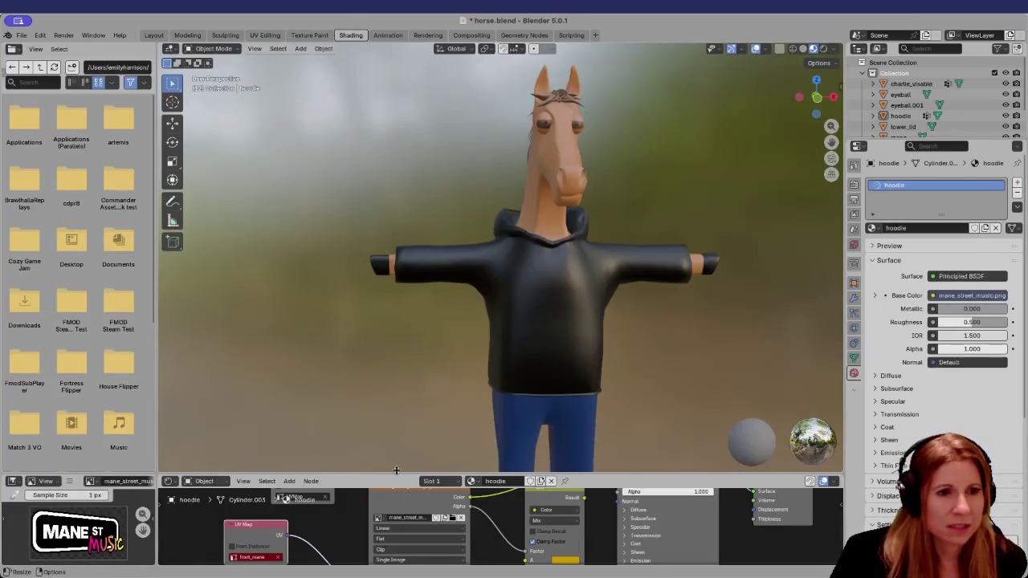
drag(393, 475, 385, 238)
scroll(374, 388, up, 1)
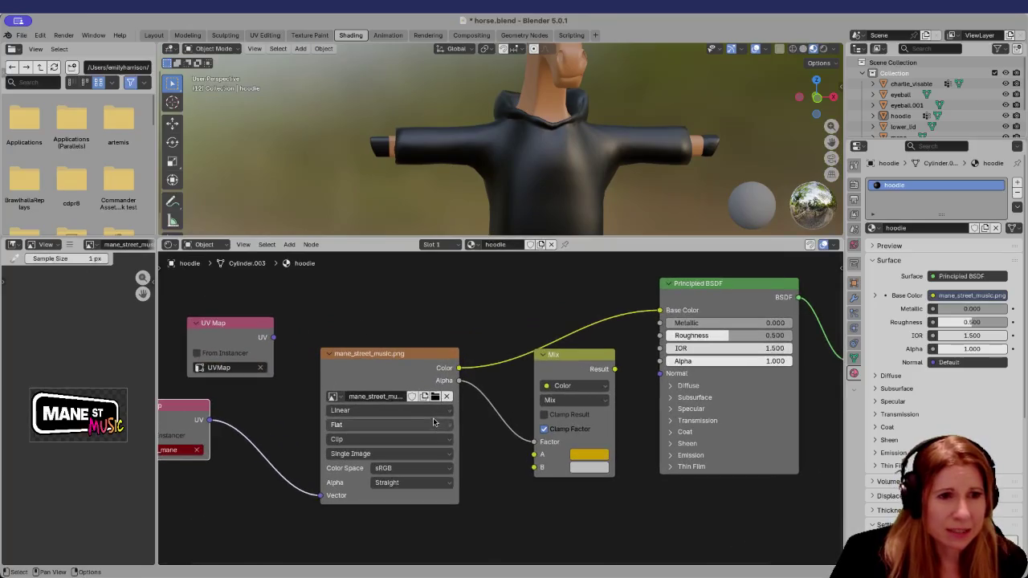
click(433, 398)
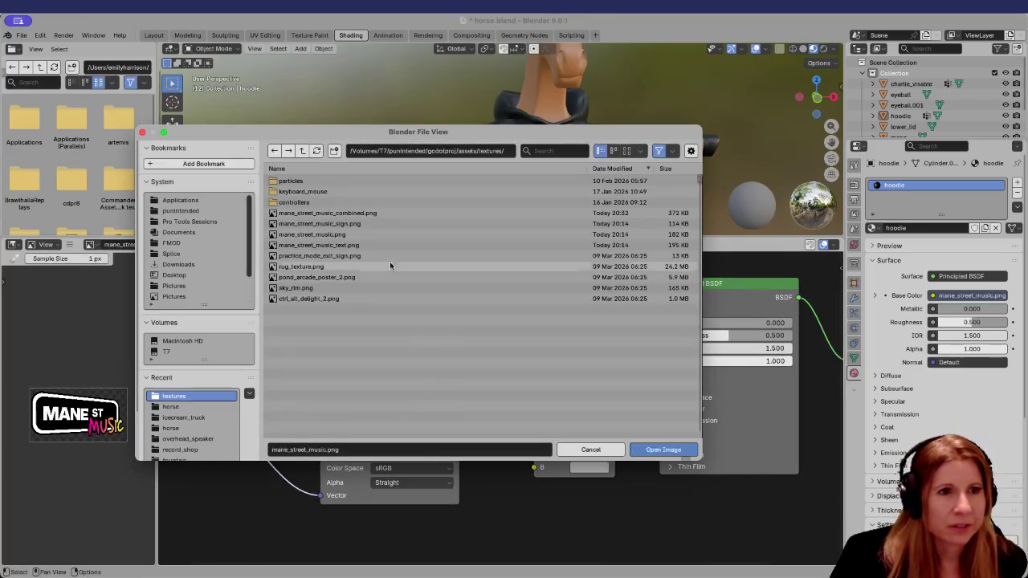
click(405, 212)
click(685, 449)
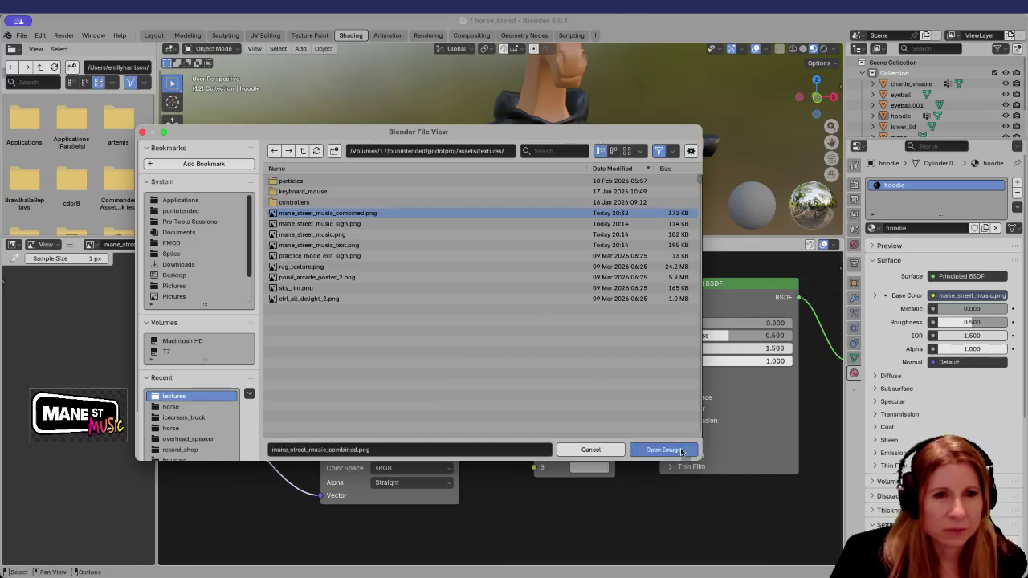
scroll(462, 408, down, 1)
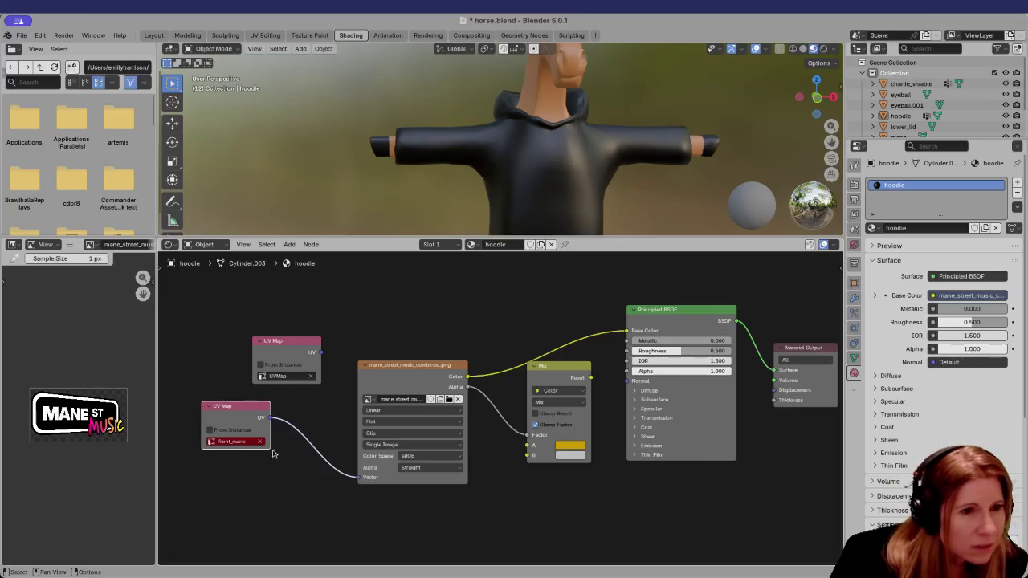
Delete the front_mane UV Map node and link UVMap to the texture's Vector input
drag(360, 480, 314, 495)
click(236, 406)
key(x)
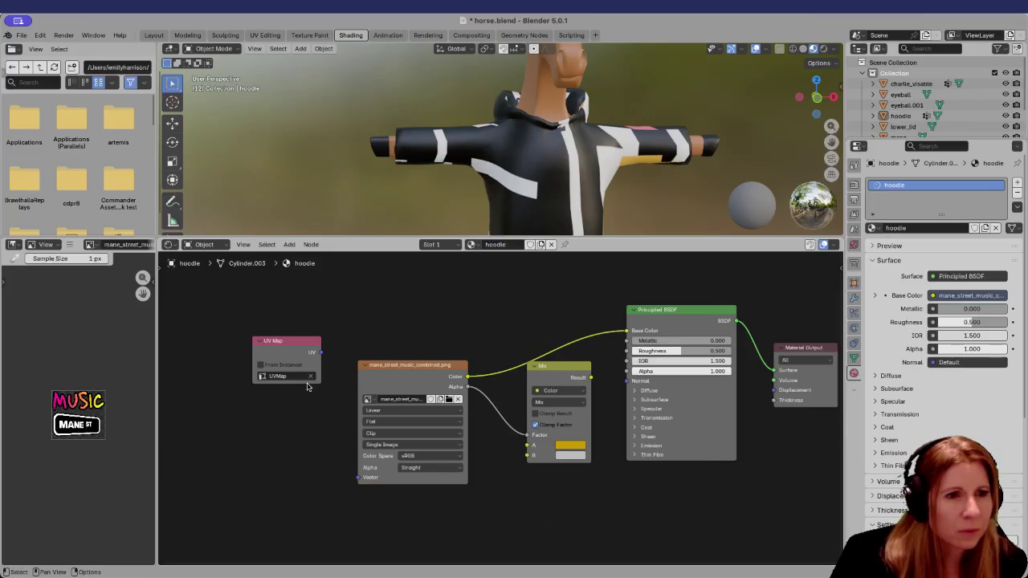
drag(314, 353, 359, 477)
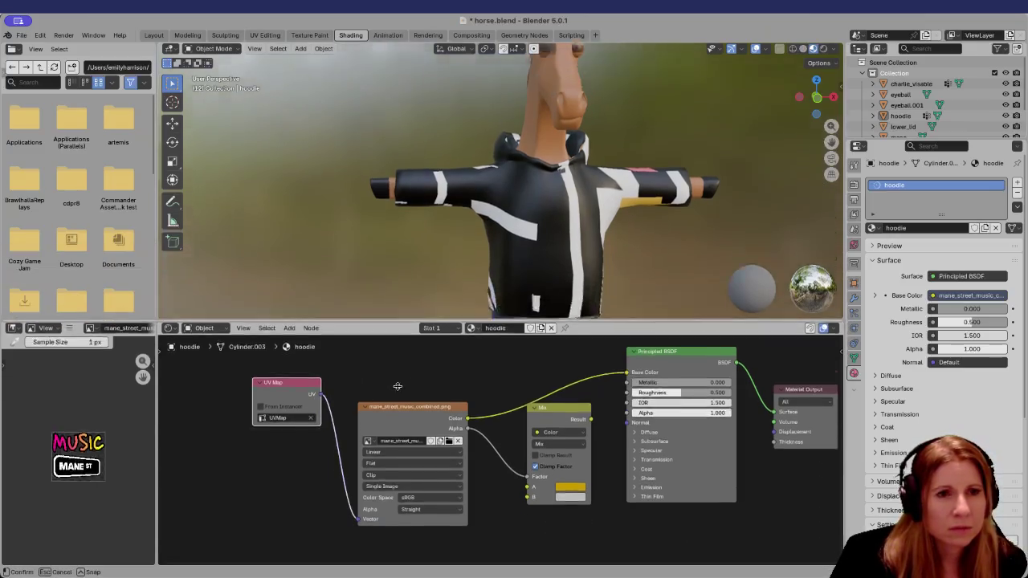
drag(397, 239, 434, 515)
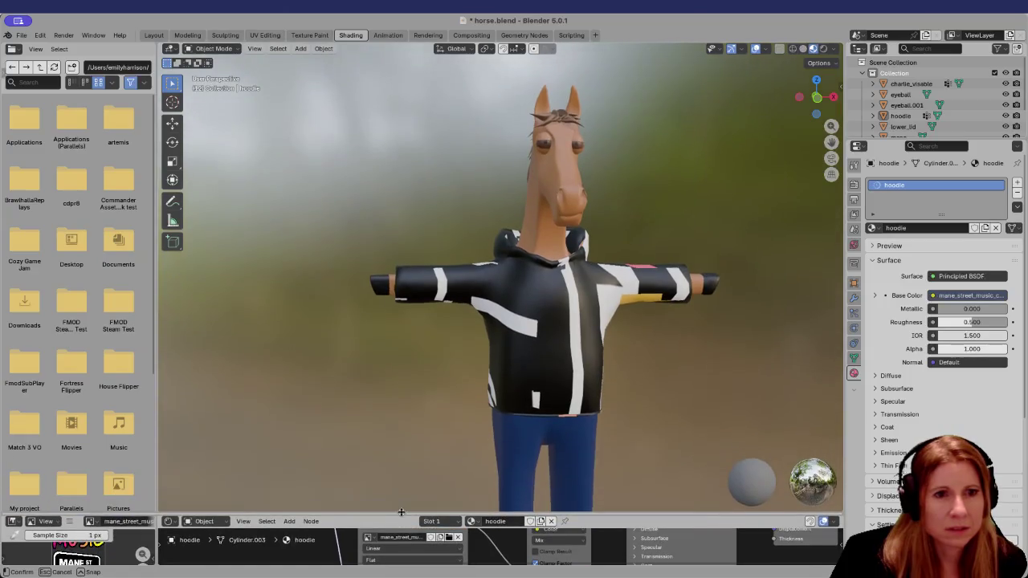
mouse_move(450, 366)
middle_down()
mouse_move(576, 372)
mouse_move(375, 272)
middle_up()
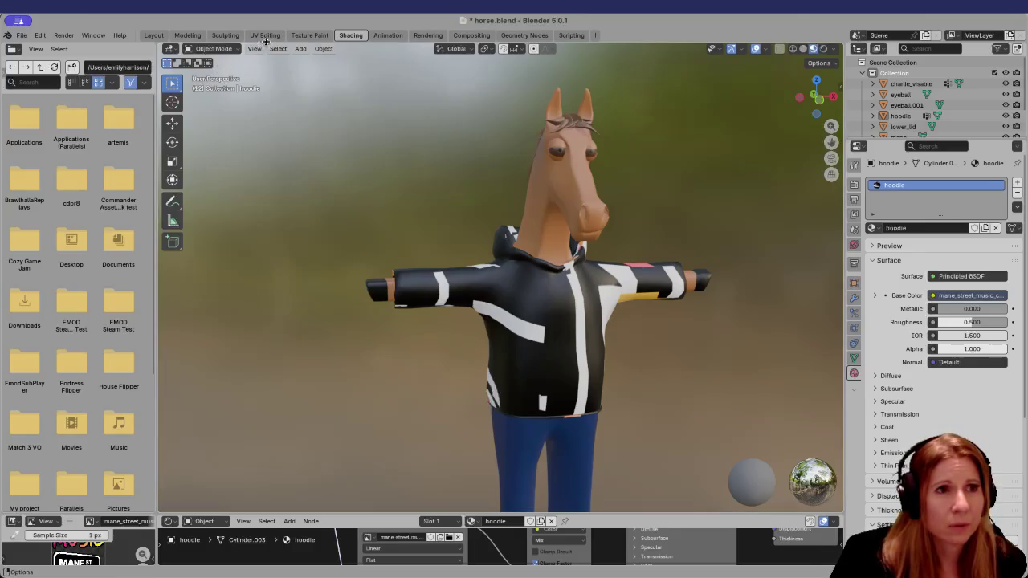
Back in UV Editing, frame the UV layout and frontal horse view, then deselect all faces
click(264, 35)
scroll(724, 387, up, 3)
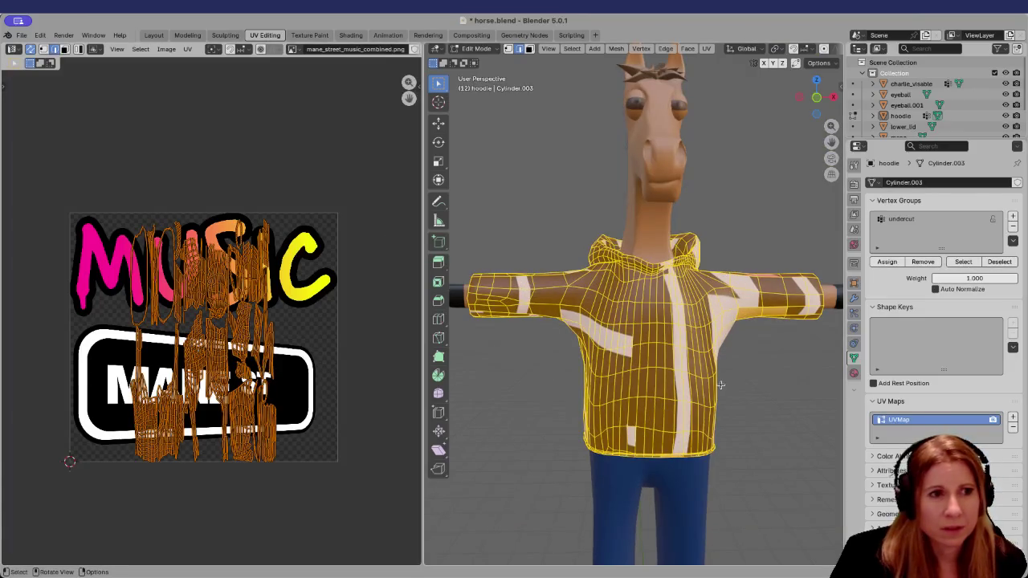
middle_drag(725, 387, 658, 362)
scroll(658, 363, down, 3)
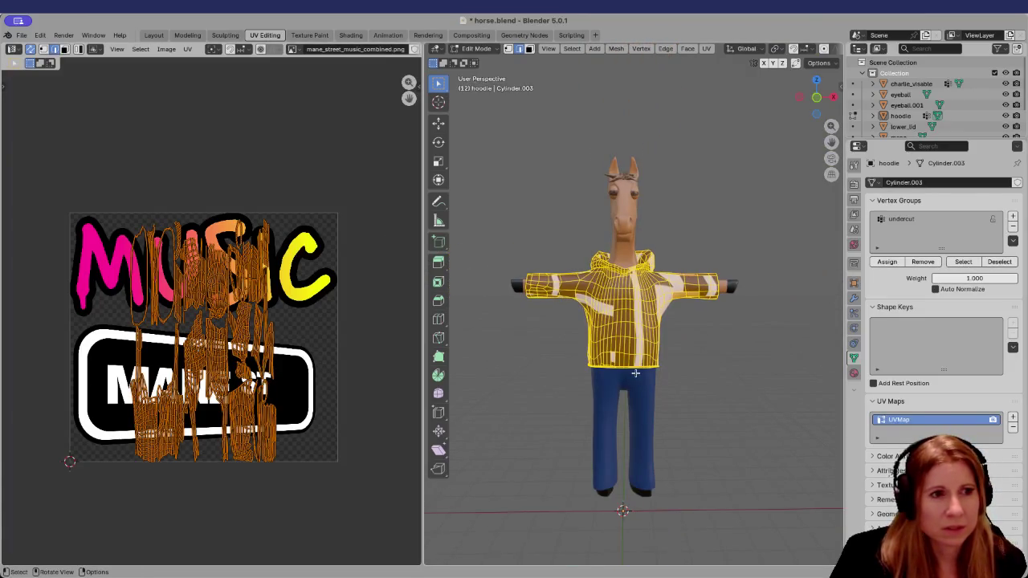
scroll(249, 362, up, 3)
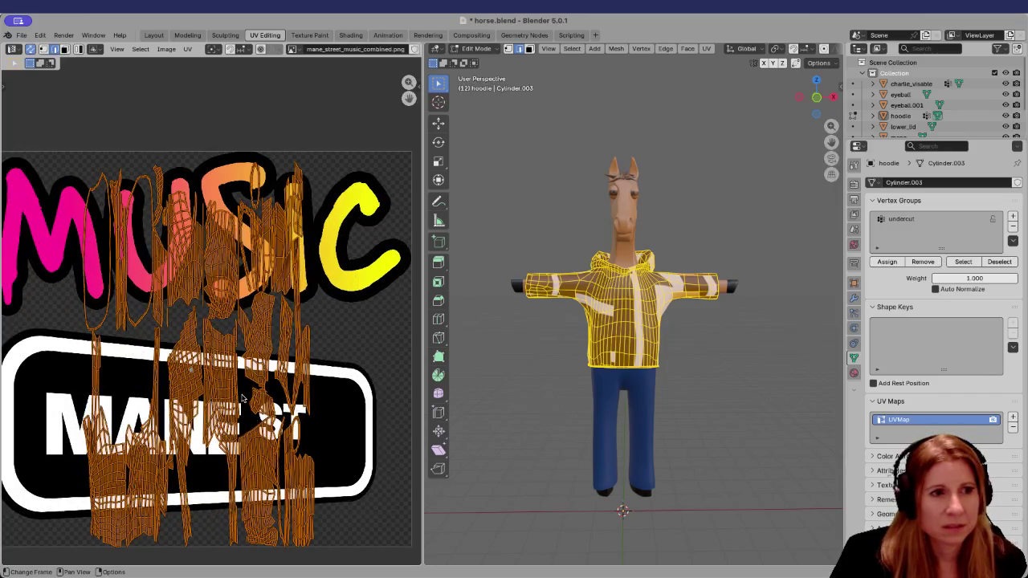
scroll(246, 385, down, 2)
middle_drag(246, 385, 257, 375)
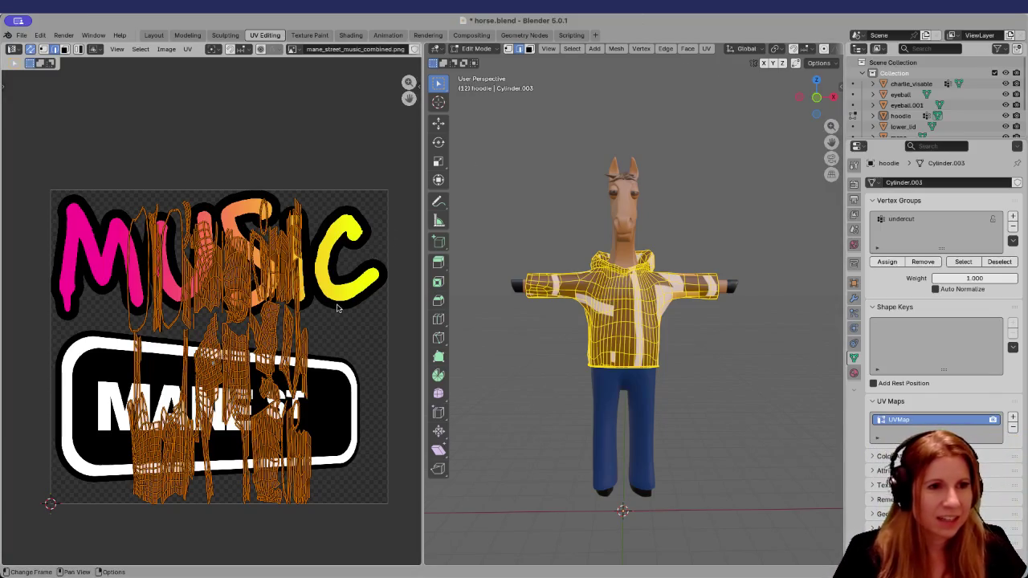
scroll(192, 376, up, 2)
scroll(190, 376, down, 2)
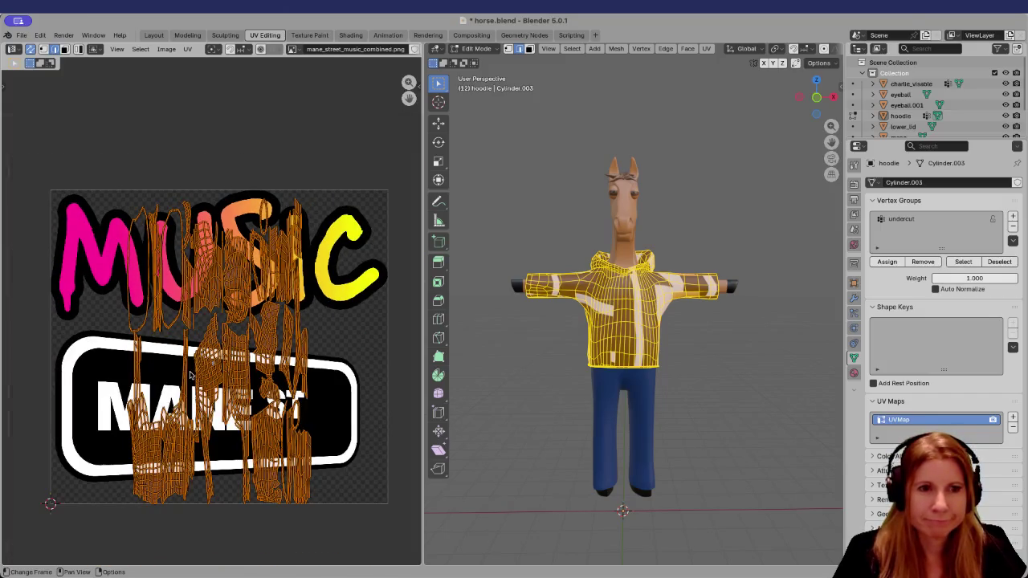
click(553, 370)
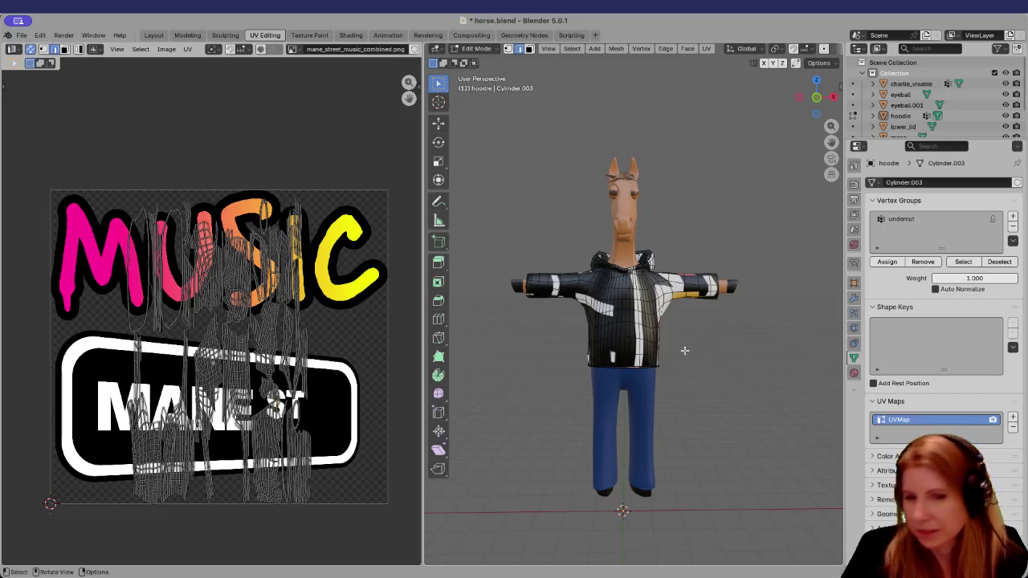
scroll(695, 343, up, 3)
scroll(694, 343, down, 3)
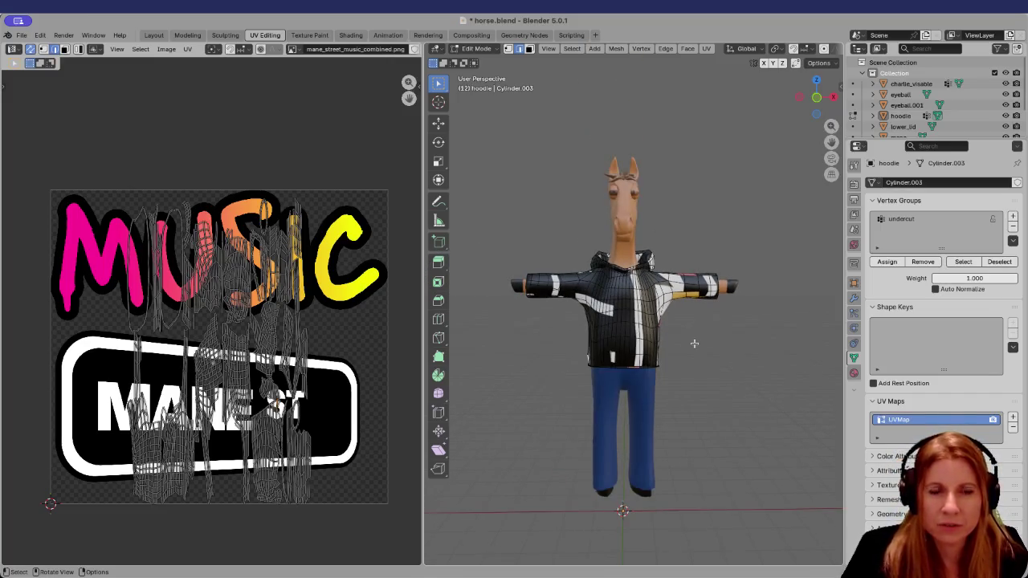
middle_drag(694, 344, 679, 355)
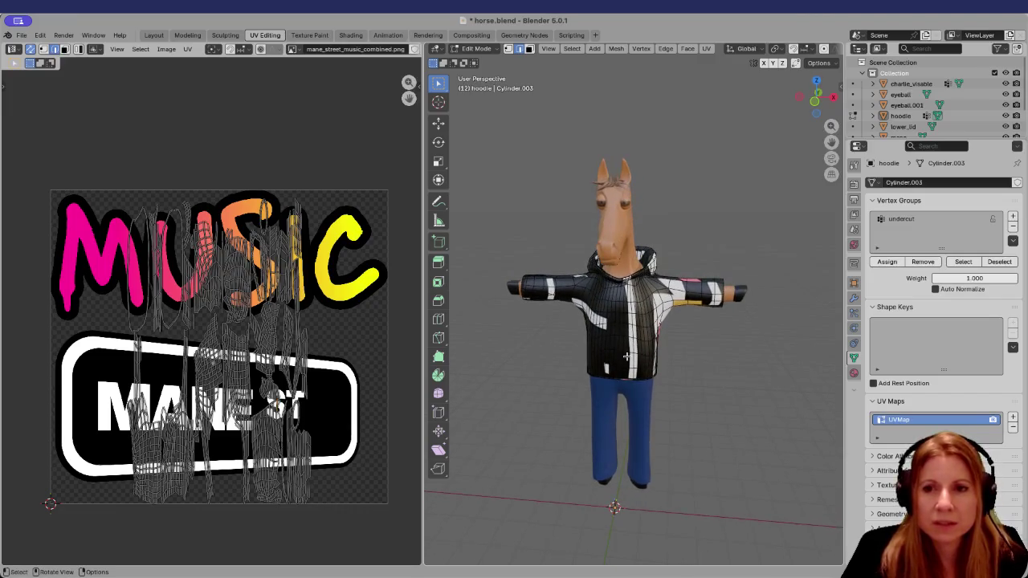
scroll(626, 356, up, 3)
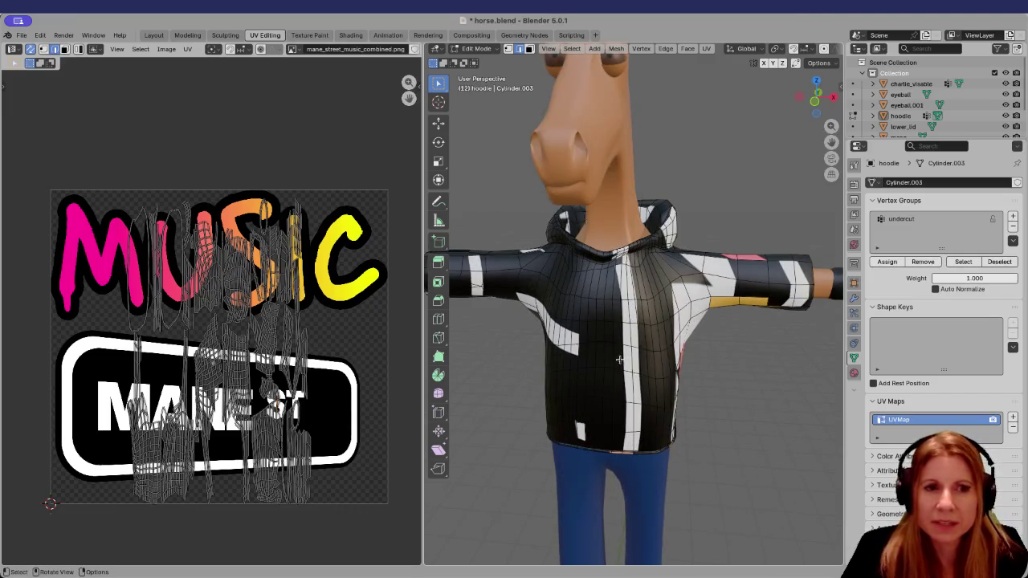
scroll(592, 371, down, 1)
mouse_move(598, 369)
middle_down()
mouse_move(716, 353)
mouse_move(595, 357)
mouse_move(643, 358)
middle_up()
scroll(642, 358, up, 5)
scroll(643, 372, down, 3)
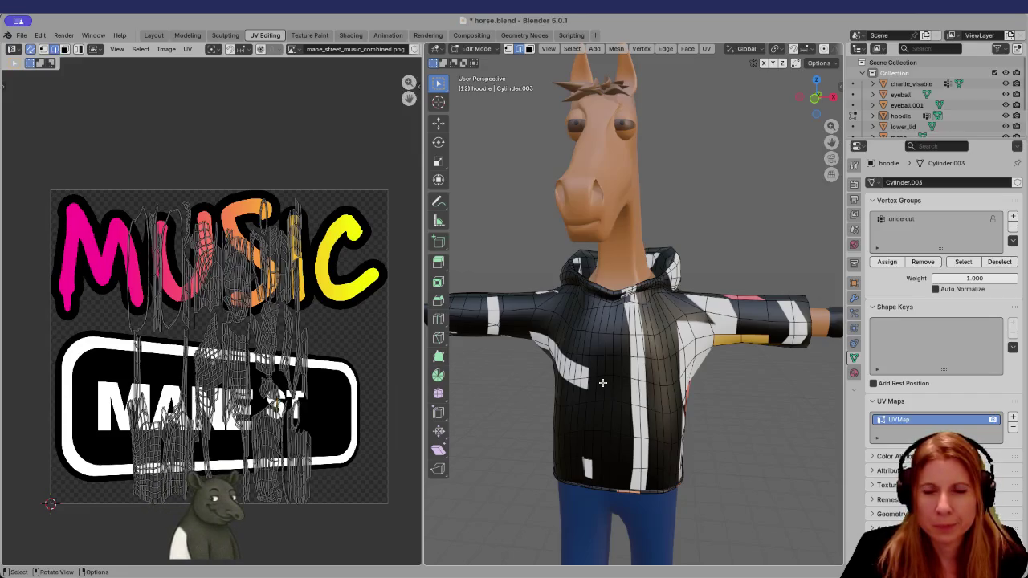
scroll(603, 382, down, 4)
scroll(602, 383, up, 4)
mouse_move(603, 382)
middle_down()
mouse_move(677, 391)
mouse_move(489, 356)
mouse_move(700, 355)
mouse_move(584, 370)
middle_up()
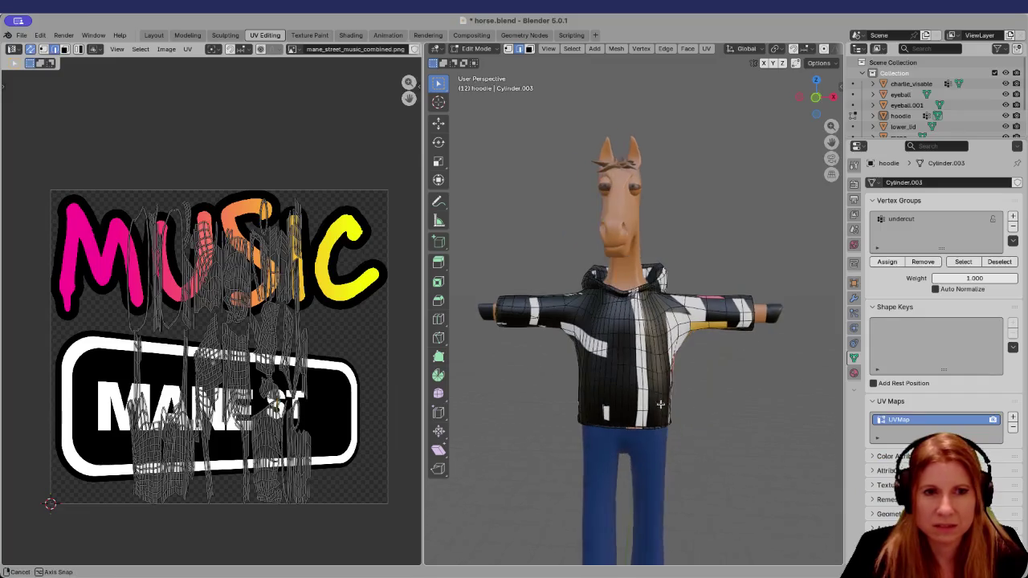
scroll(691, 428, up, 2)
scroll(690, 429, down, 3)
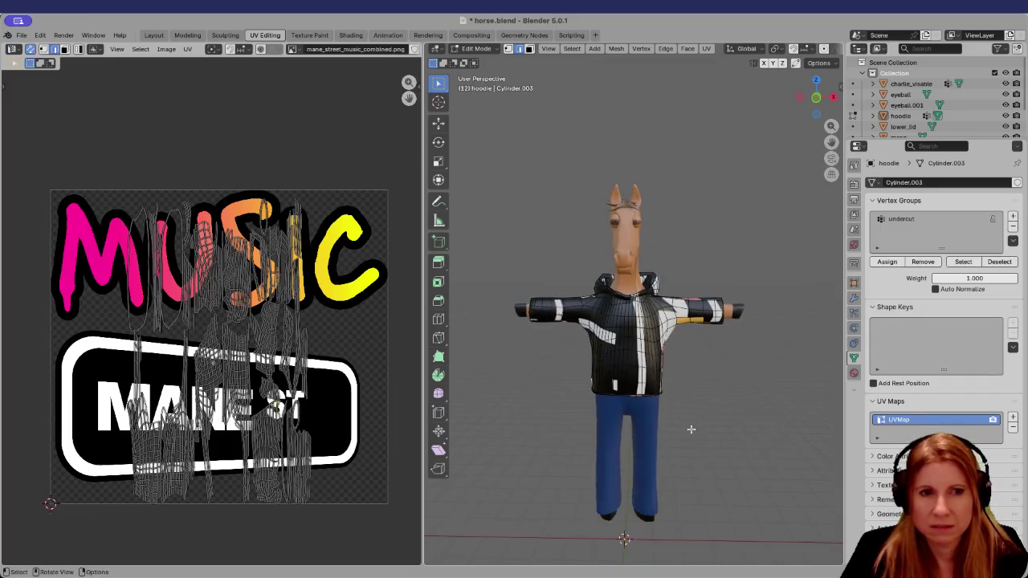
mouse_move(689, 427)
shift+middle_down()
mouse_move(682, 402)
mouse_move(554, 394)
shift+middle_up()
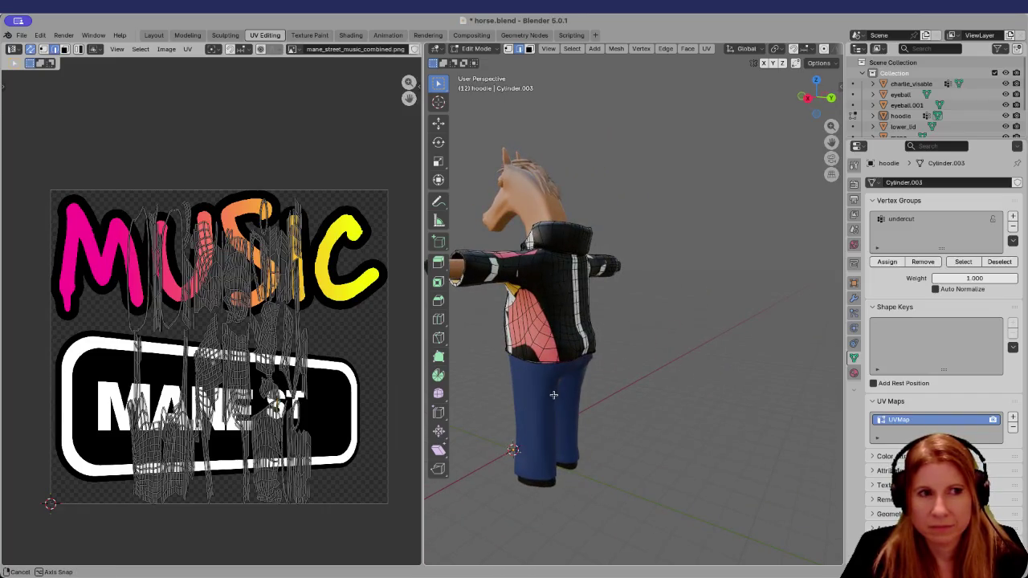
middle_drag(553, 394, 782, 375)
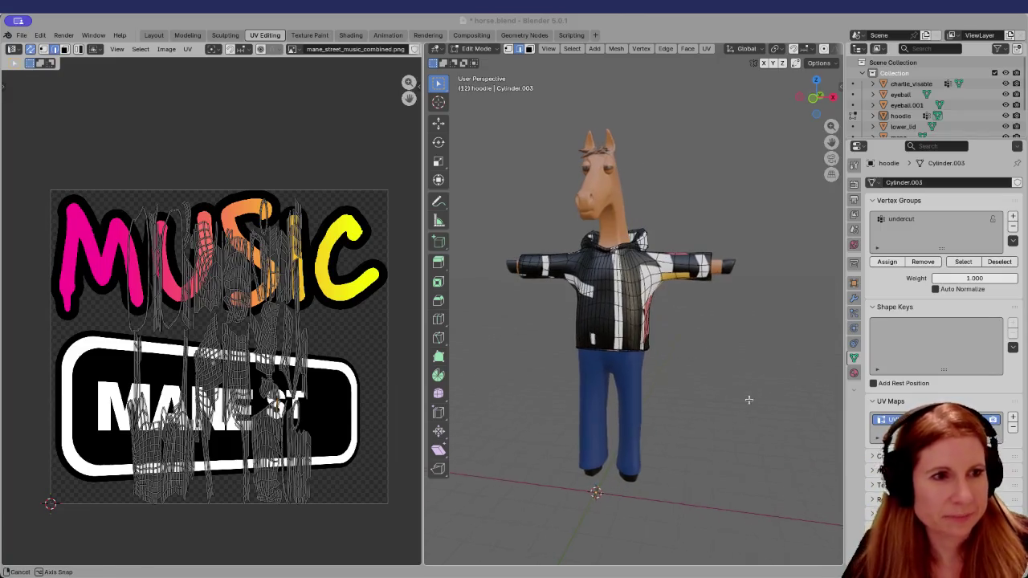
scroll(677, 399, up, 5)
middle_drag(677, 399, 700, 389)
scroll(655, 392, down, 3)
scroll(653, 392, down, 2)
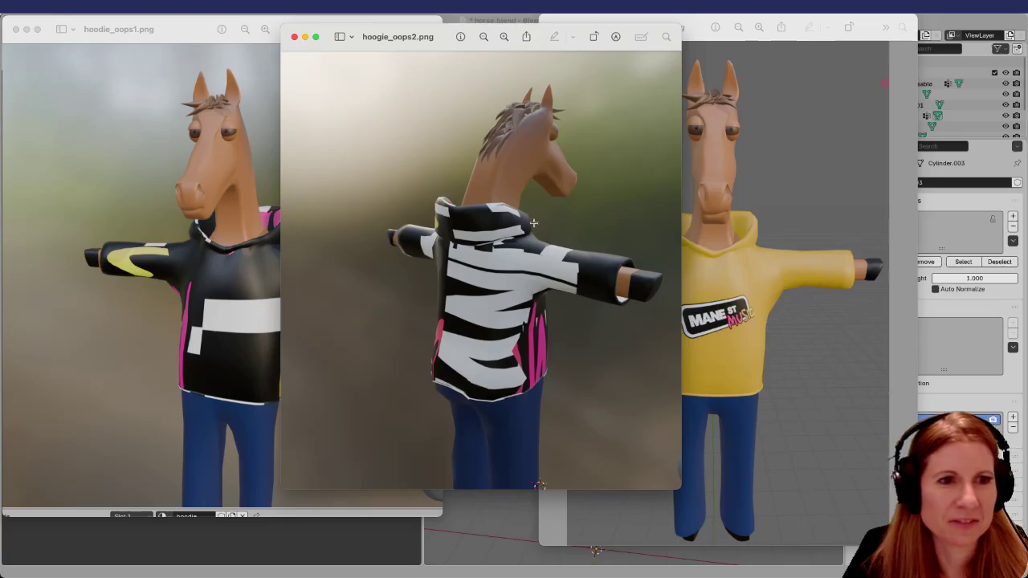
Move the hoodie_oops2.png preview aside to reveal hoodie_logo.png, then bring Blender forward
drag(428, 50, 185, 64)
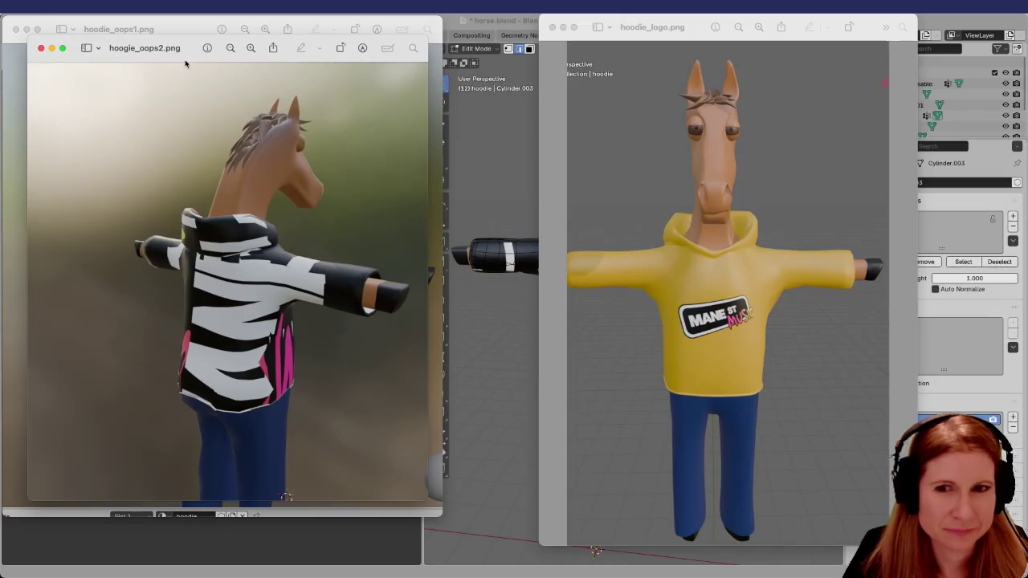
mouse_move(171, 55)
mouse_down()
mouse_move(580, 78)
mouse_move(495, 32)
mouse_up()
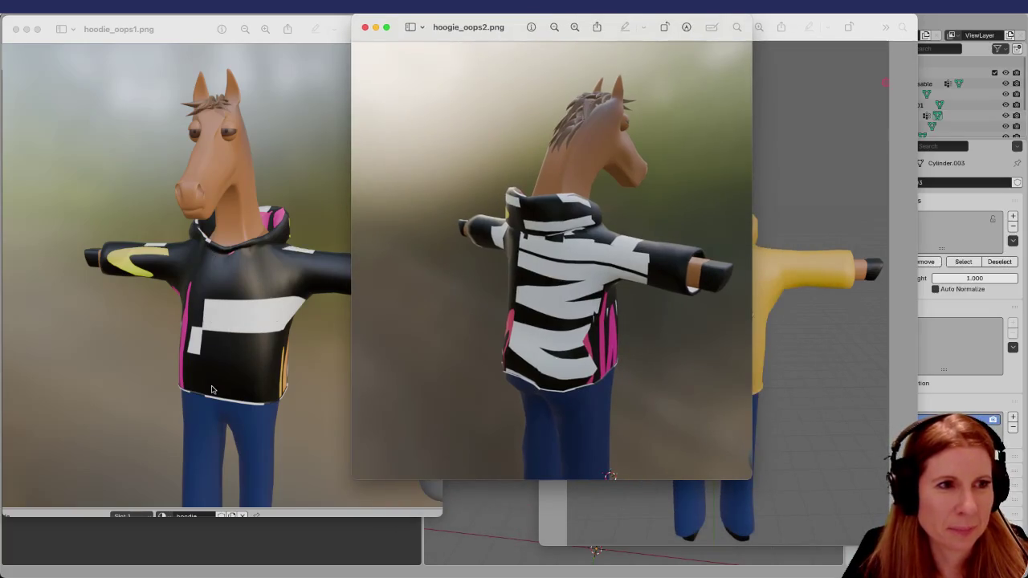
drag(510, 35, 257, 39)
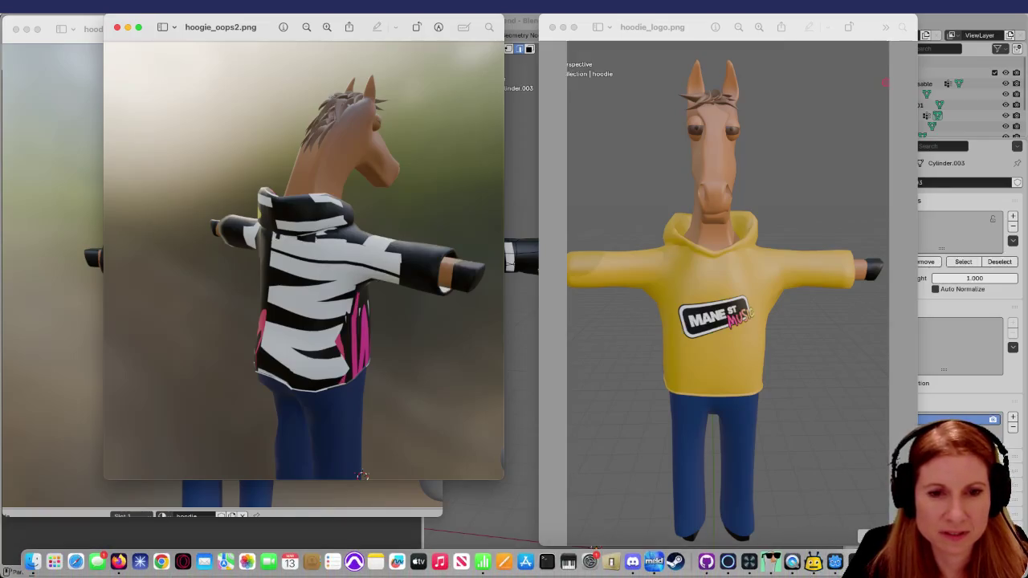
click(119, 574)
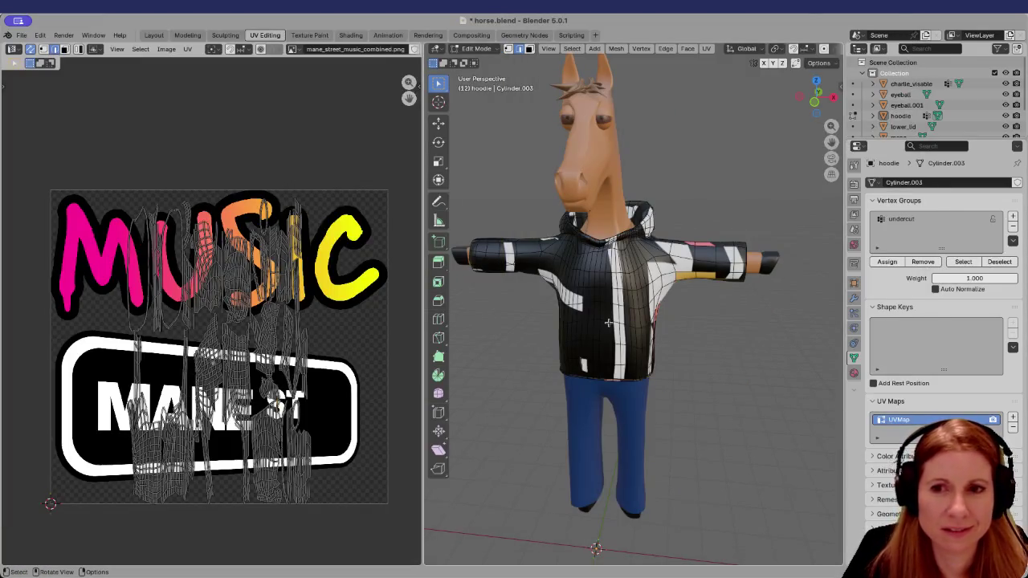
Orbit to the hoodie front and try box-selecting its faces, clearing each attempt
scroll(585, 329, down, 2)
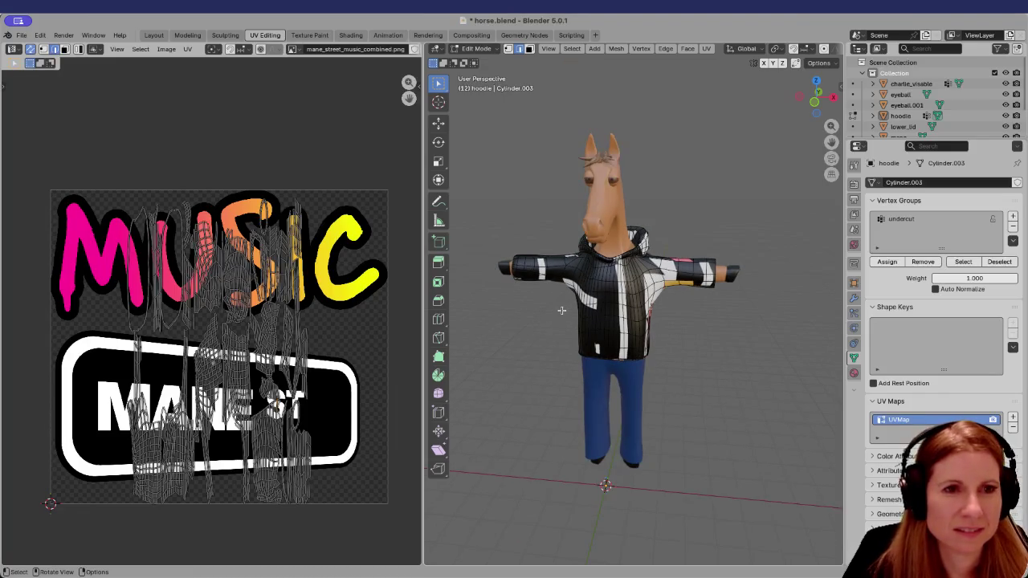
mouse_move(585, 331)
middle_down()
mouse_move(675, 350)
mouse_move(619, 311)
middle_up()
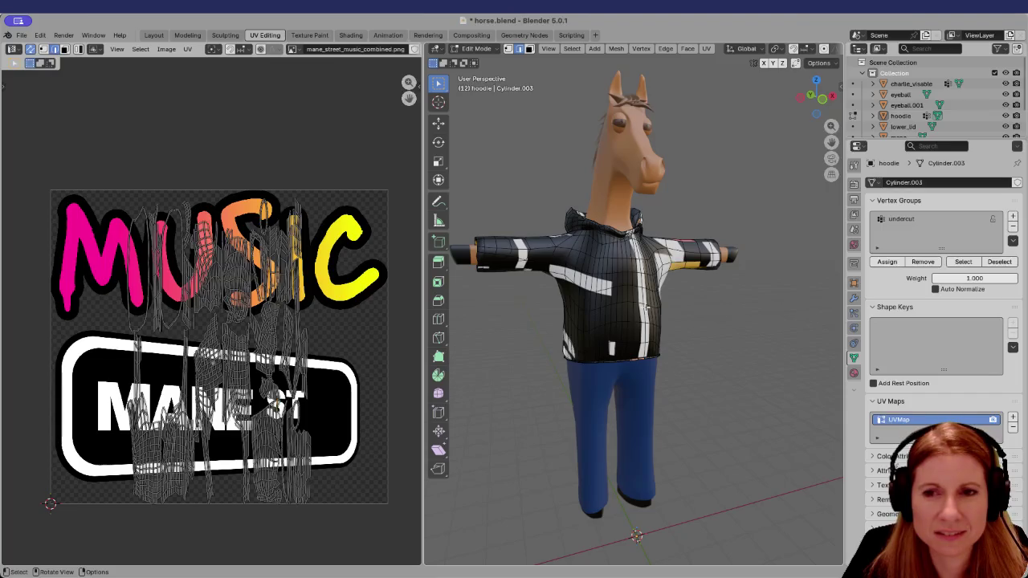
mouse_move(647, 307)
middle_down()
mouse_move(682, 299)
mouse_move(574, 325)
middle_up()
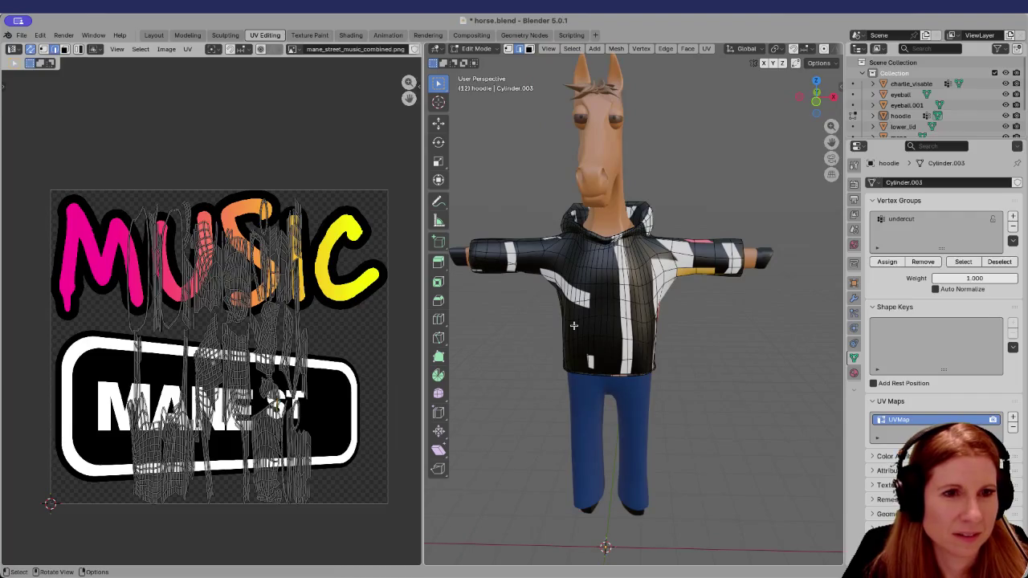
drag(571, 245, 608, 366)
key(alt+a)
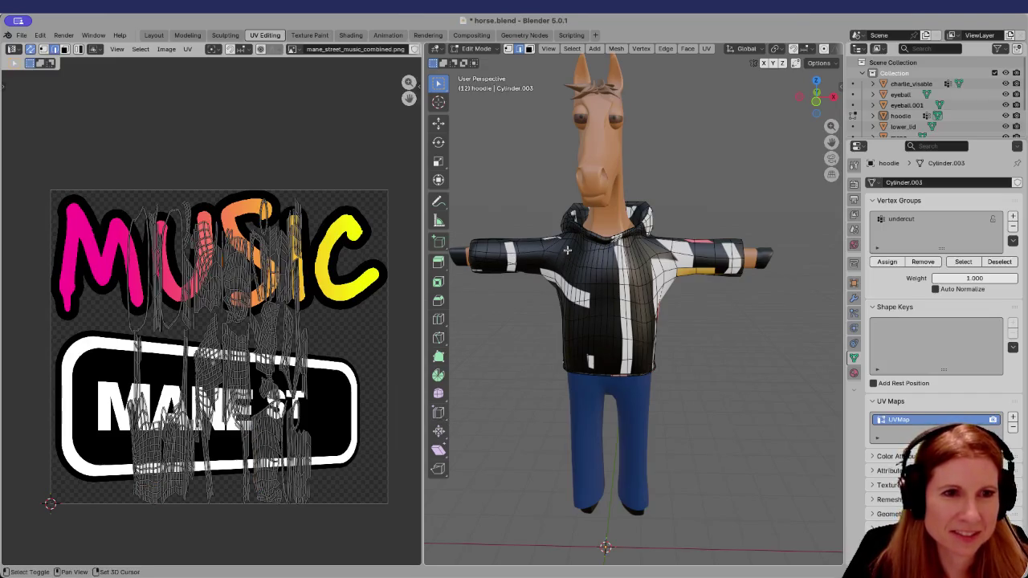
shift+drag(559, 245, 616, 371)
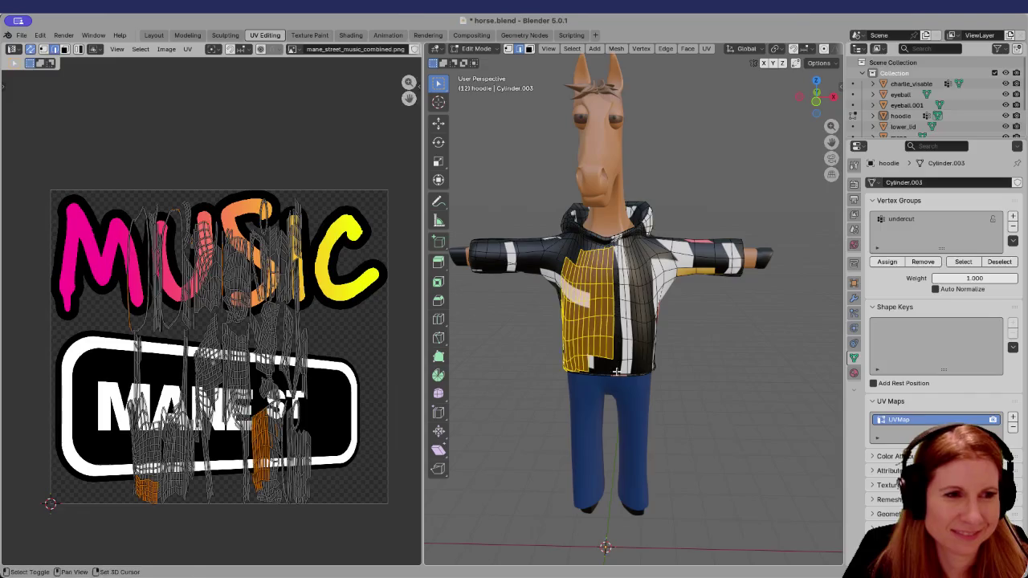
key(alt+a)
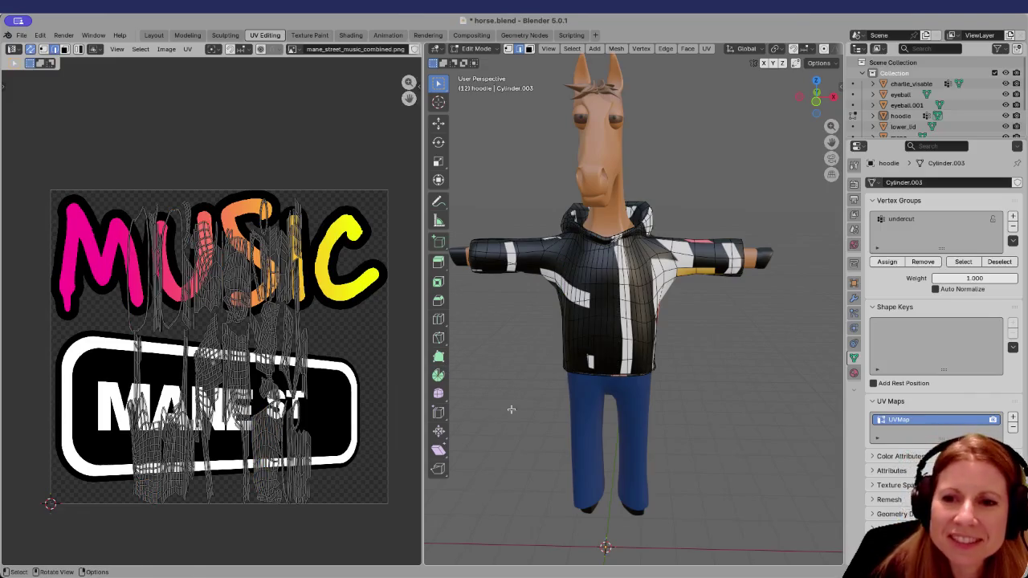
scroll(581, 351, up, 3)
ctrl+middle_drag(578, 335, 595, 325)
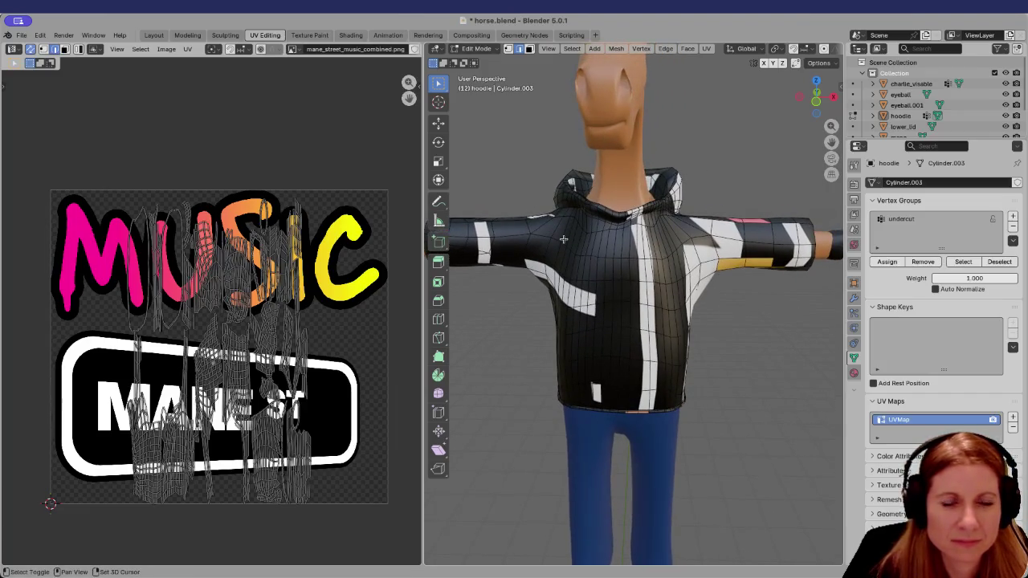
shift+drag(566, 229, 626, 400)
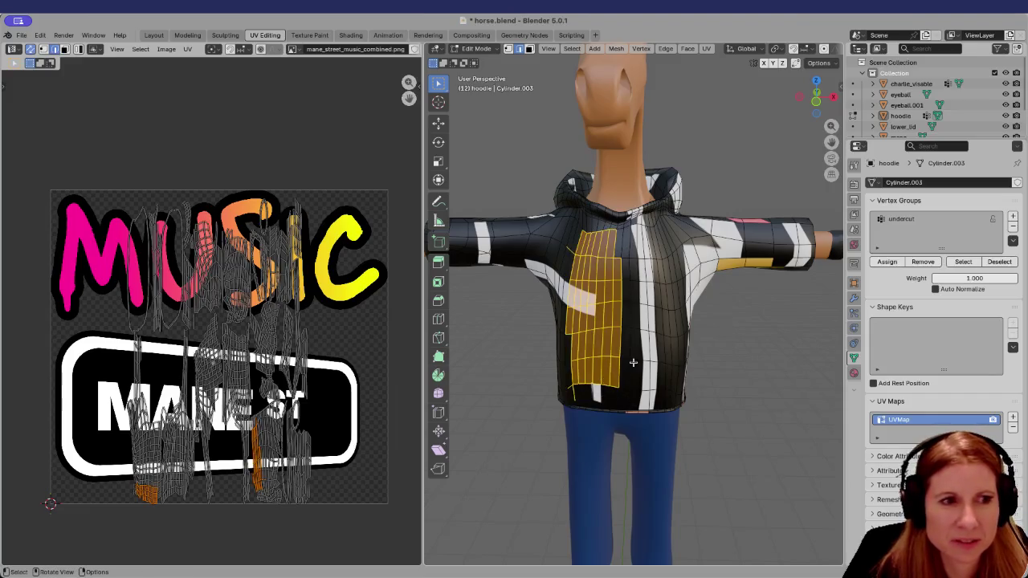
key(alt+a)
Box-select the hoodie front faces and add the bottom row of hem faces
mouse_move(574, 238)
mouse_down()
mouse_move(635, 361)
mouse_move(633, 405)
mouse_up()
shift+click(598, 397)
shift+click(619, 402)
scroll(591, 377, up, 1)
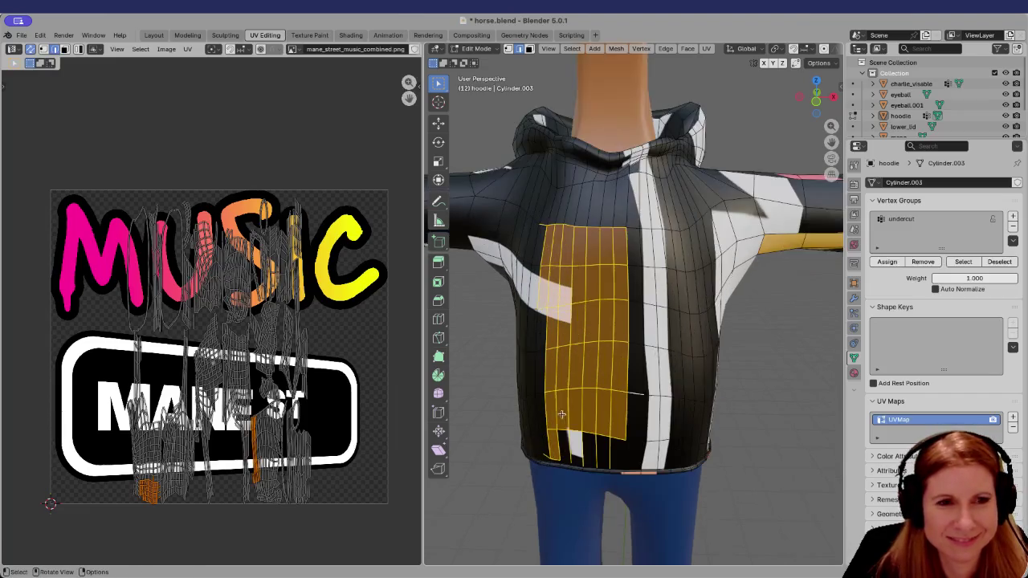
scroll(599, 362, up, 1)
scroll(607, 346, up, 1)
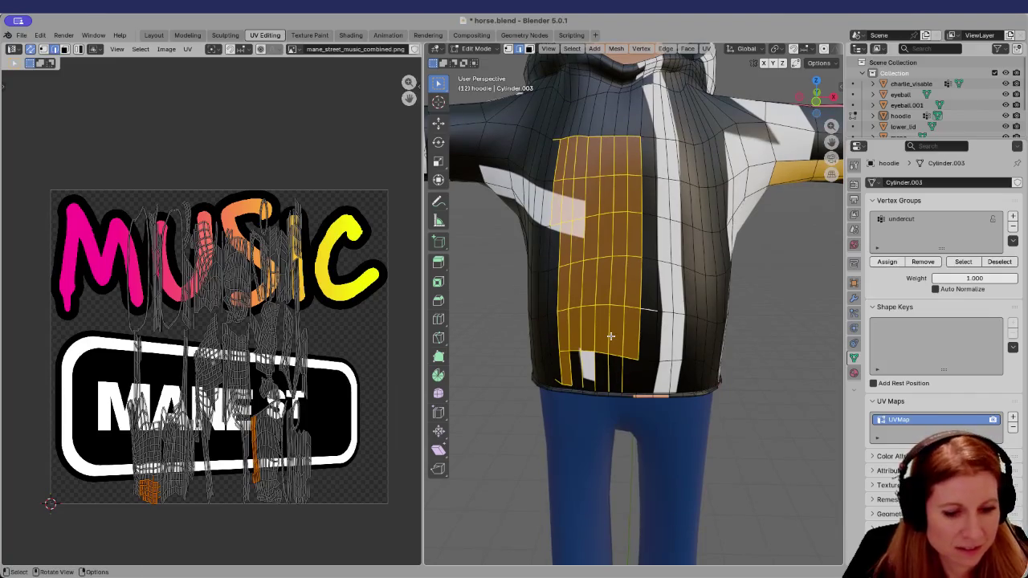
Select a large block of front-panel faces and add narrow side faces down the left edge
click(554, 113)
drag(550, 116, 657, 387)
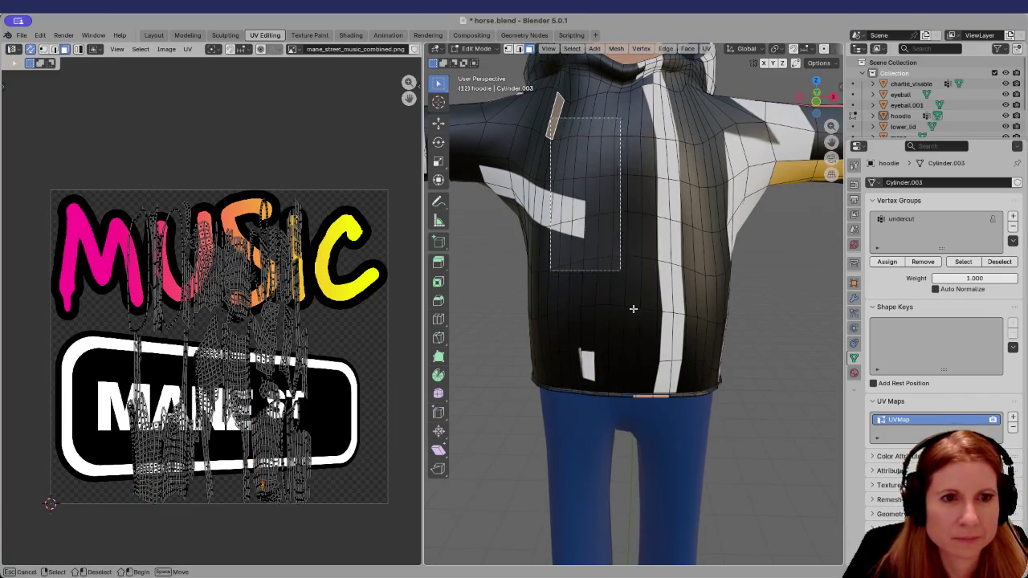
shift+click(539, 203)
shift+click(540, 246)
shift+click(540, 246)
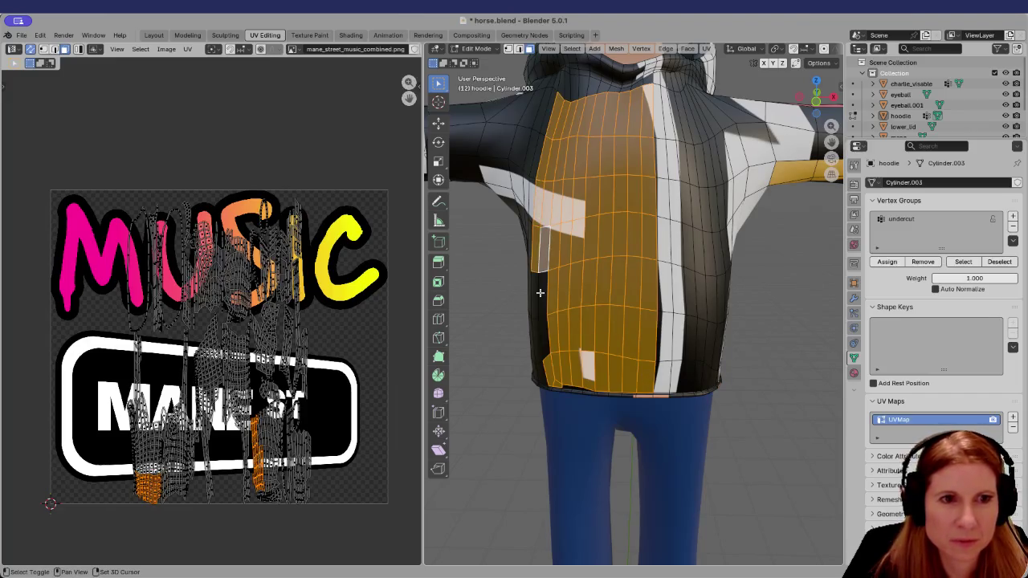
shift+click(538, 295)
shift+click(539, 298)
shift+click(544, 336)
shift+click(536, 346)
Add the lower side face and small bottom faces near the hoodie hem
middle_drag(536, 346, 578, 353)
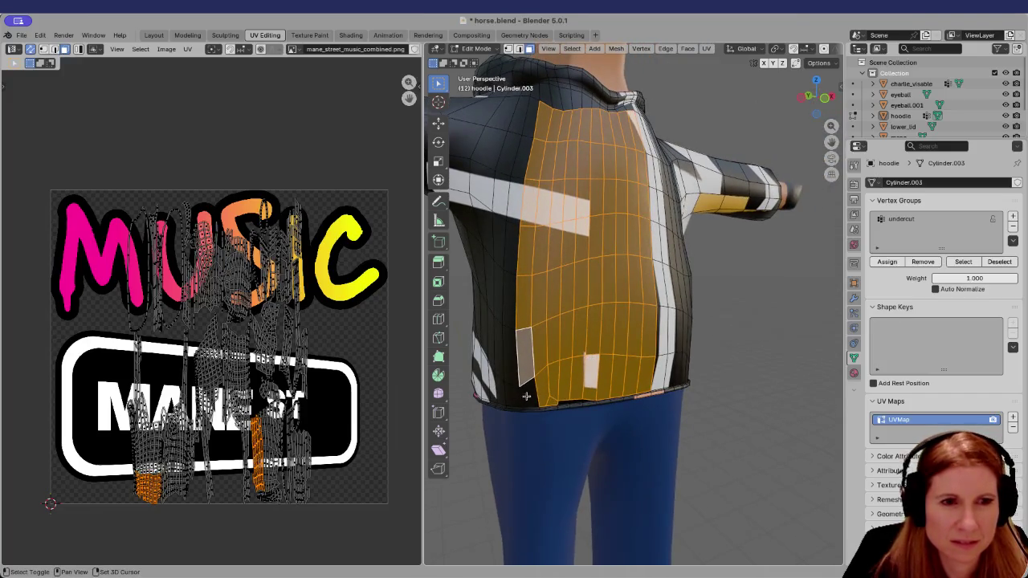
shift+click(527, 396)
shift+click(567, 404)
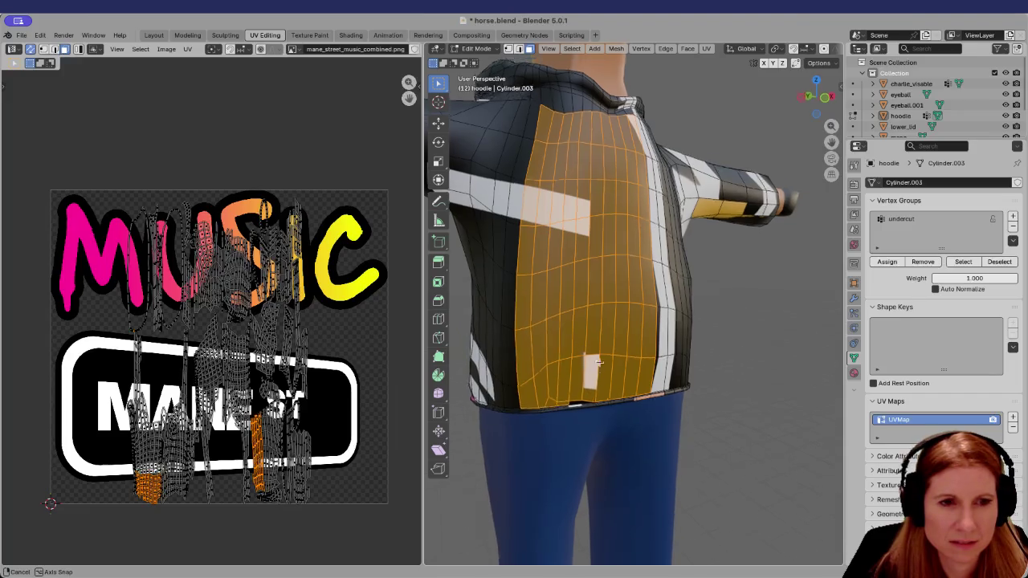
middle_drag(569, 404, 571, 405)
shift+click(567, 404)
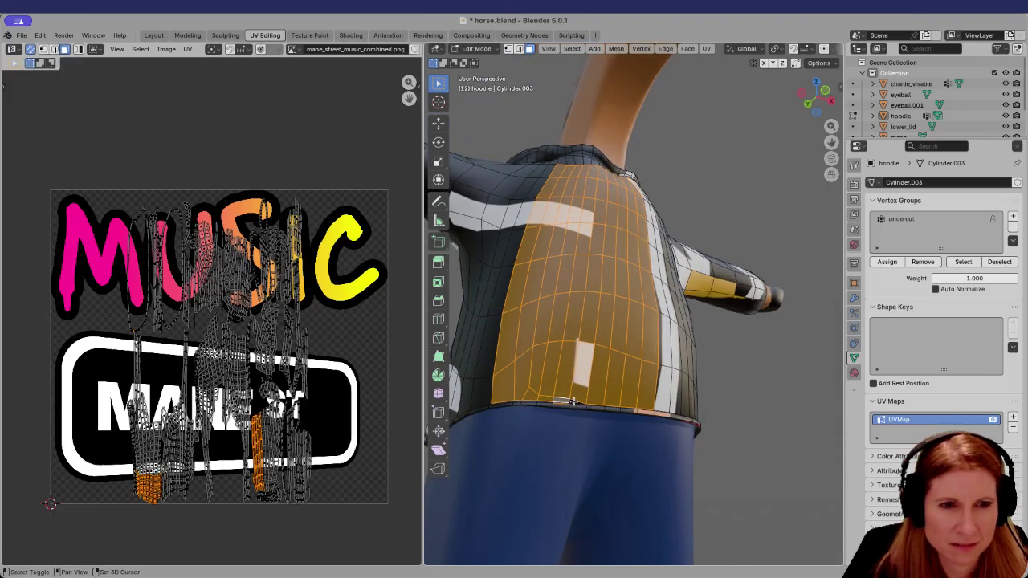
mouse_move(572, 401)
middle_down()
mouse_move(627, 385)
mouse_move(548, 366)
middle_up()
scroll(549, 366, down, 5)
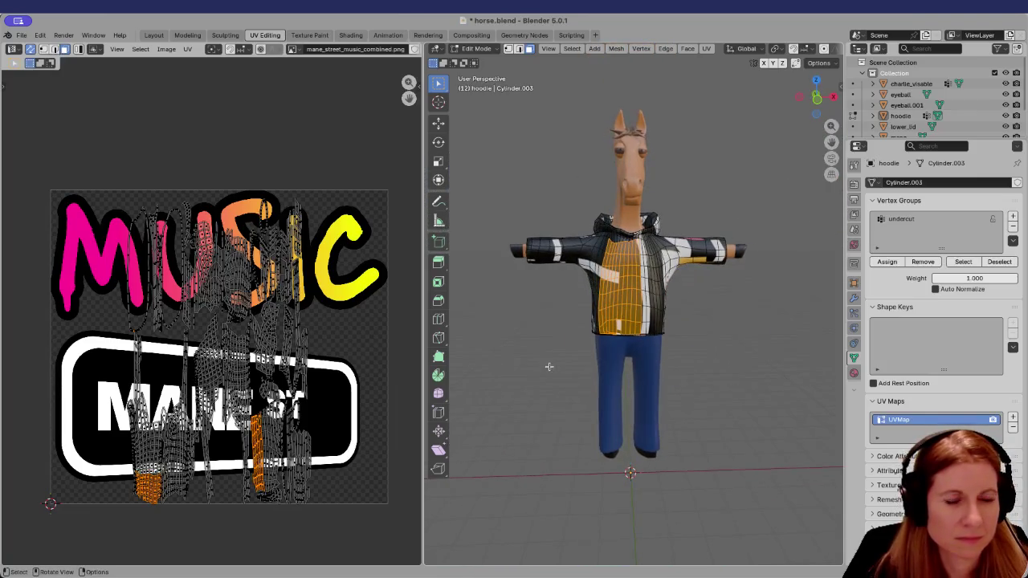
scroll(549, 366, up, 4)
scroll(549, 367, up, 2)
Smart UV Project the selected hoodie front faces, then bring the Godot editor forward
key(u)
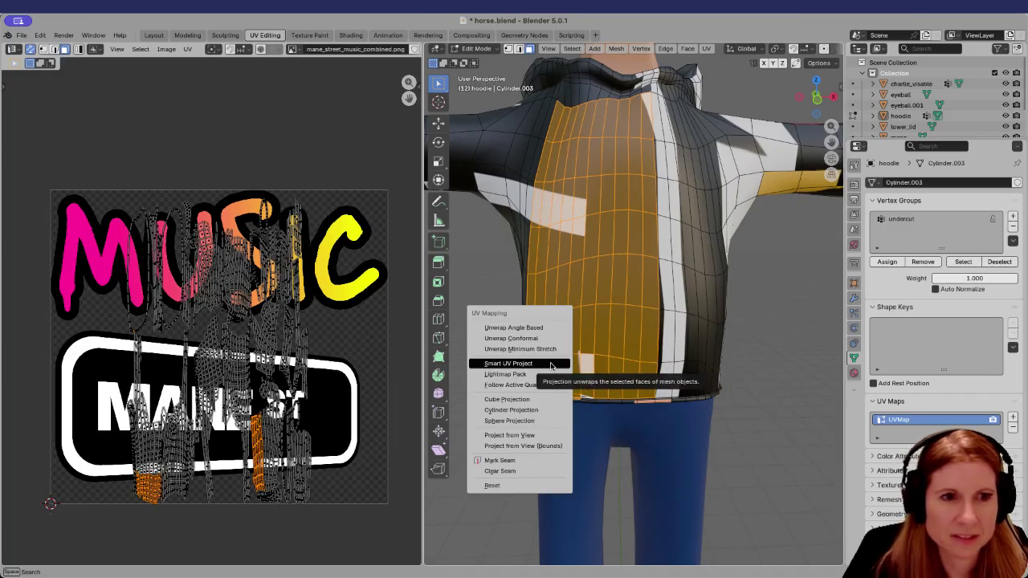
click(553, 349)
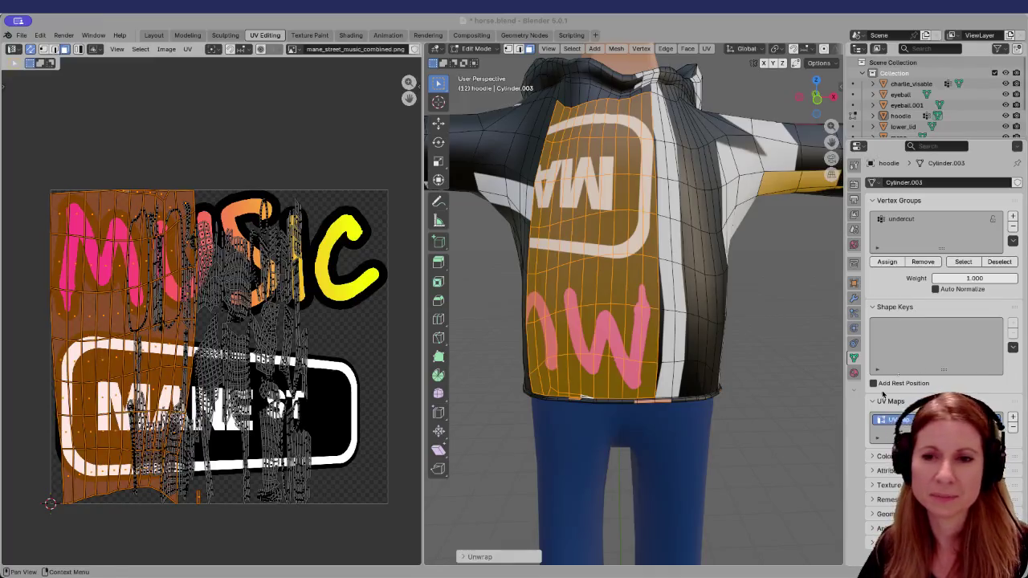
click(836, 563)
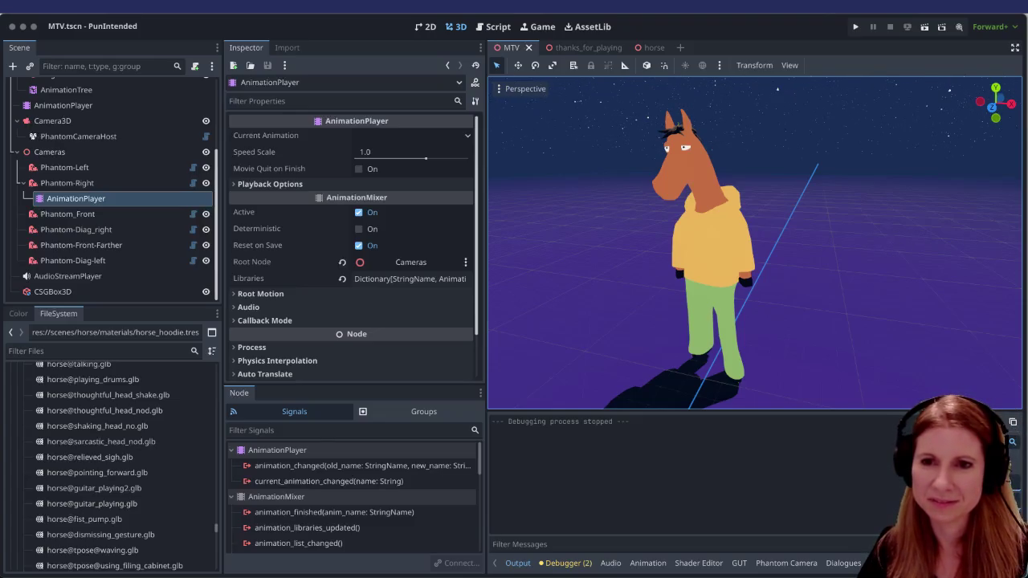
Run the PunIntended project from the Godot editor toolbar
click(857, 28)
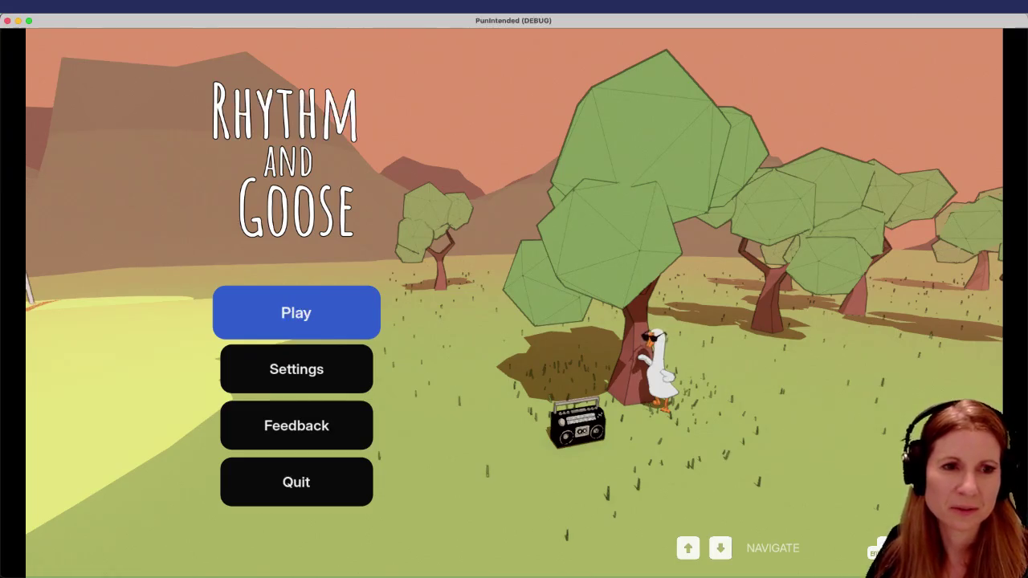
Start the game, view the Charts leaderboard, then return to the shop
key(Return)
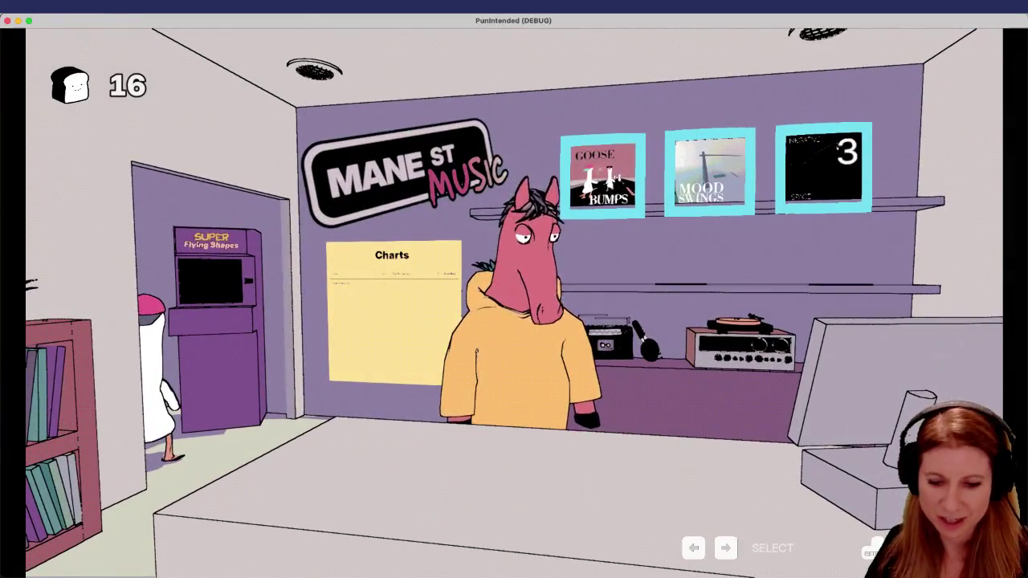
key(Left)
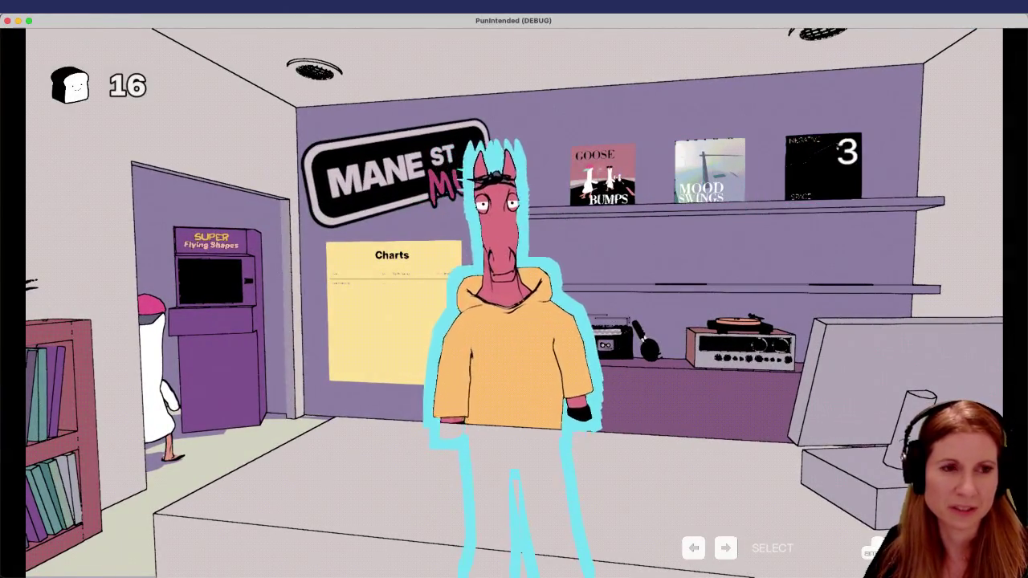
key(Left)
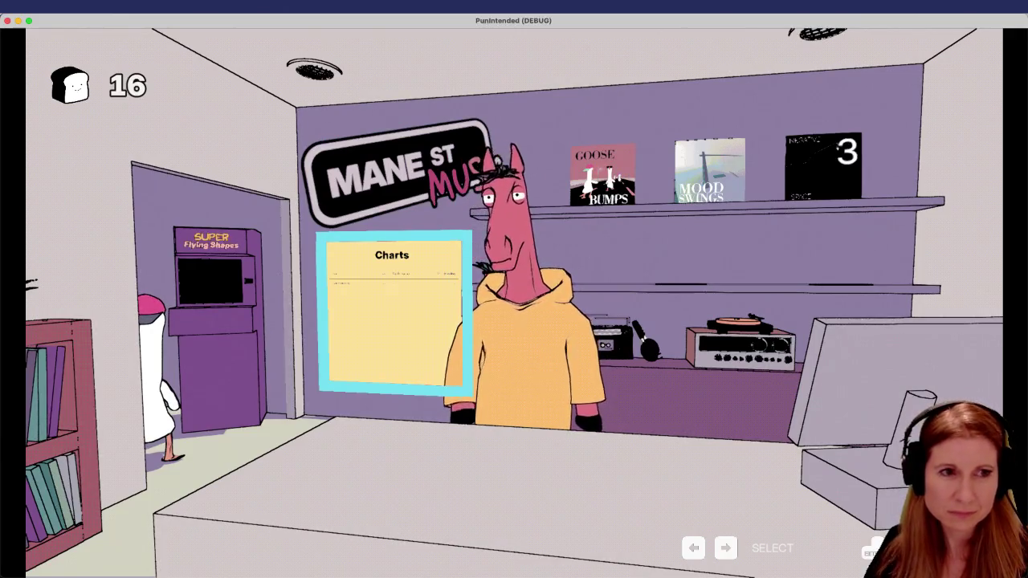
key(Return)
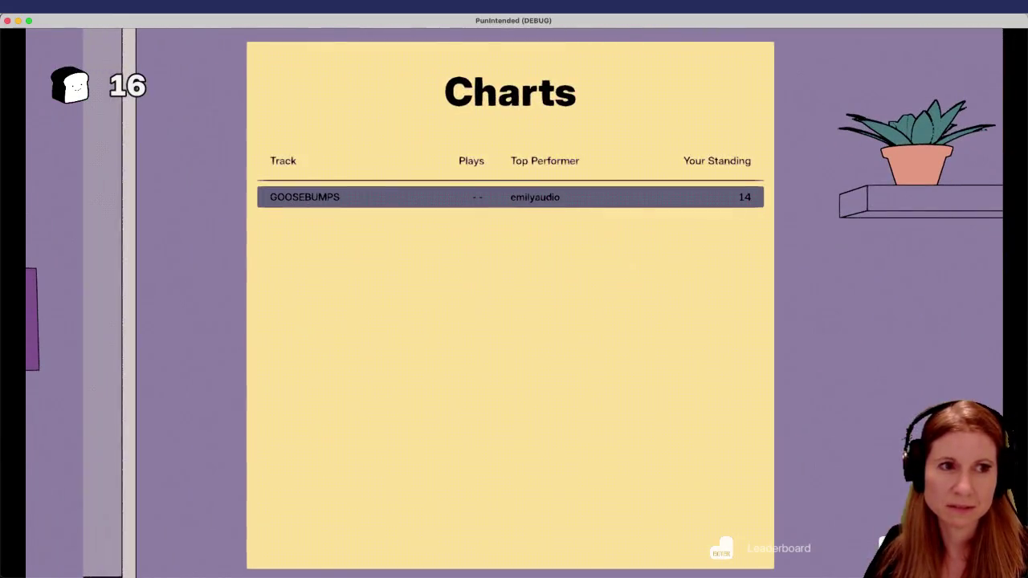
key(Escape)
Play a Super Flying Shapes round, matching circle and square, then continue Goostavo's dialogue
key(Left)
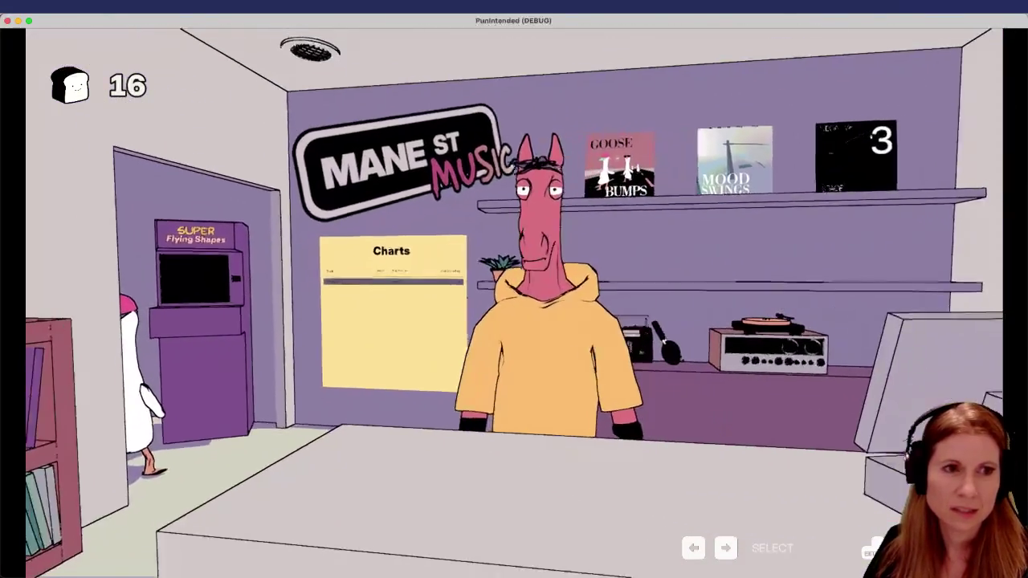
key(Return)
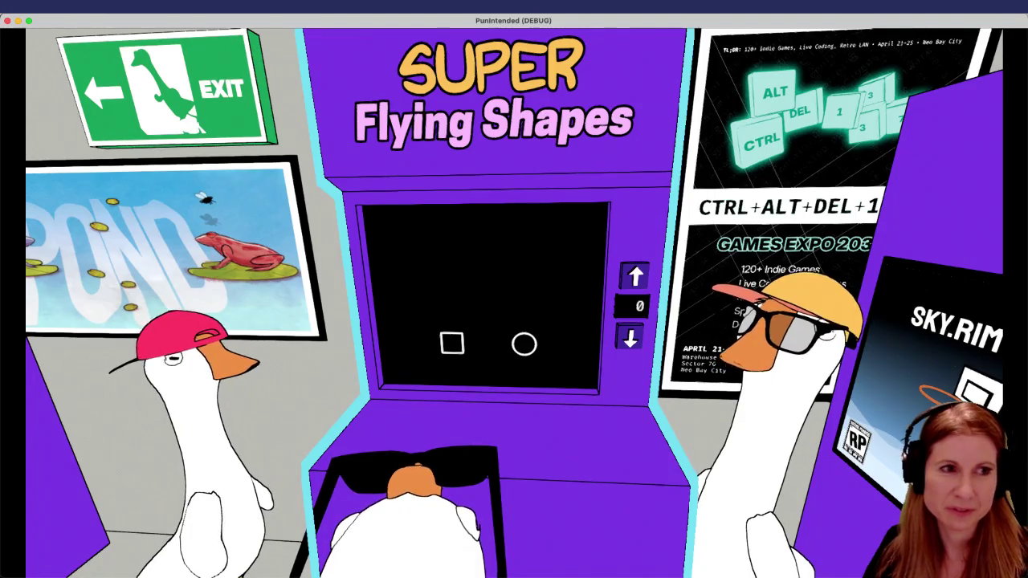
key(Return)
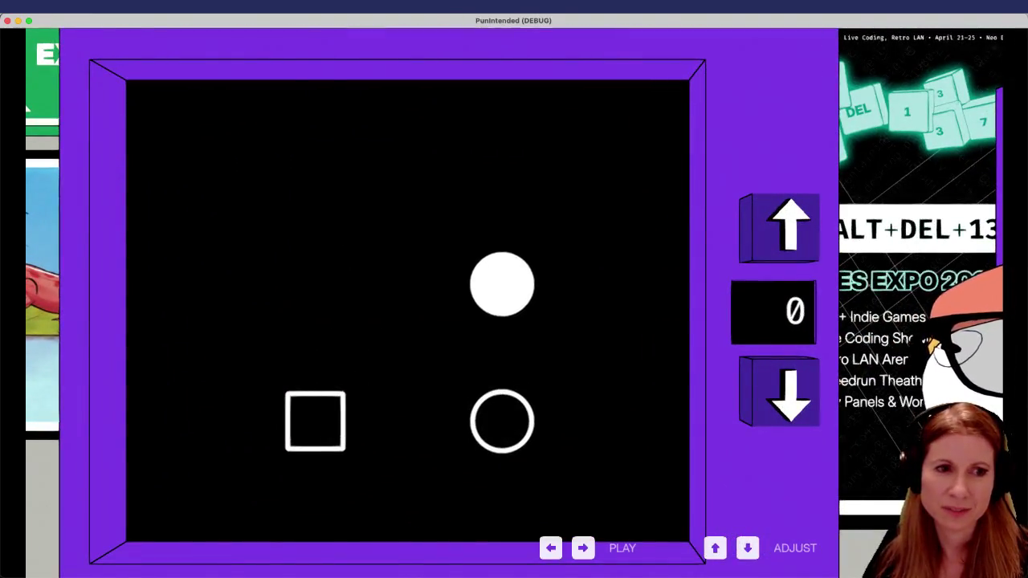
key(Right)
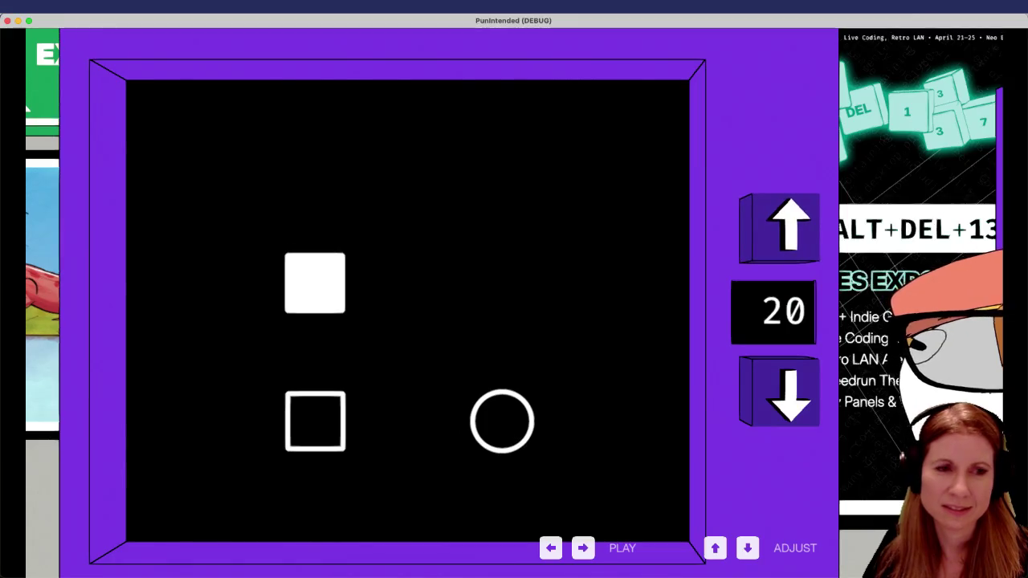
key(Left)
key(Down)
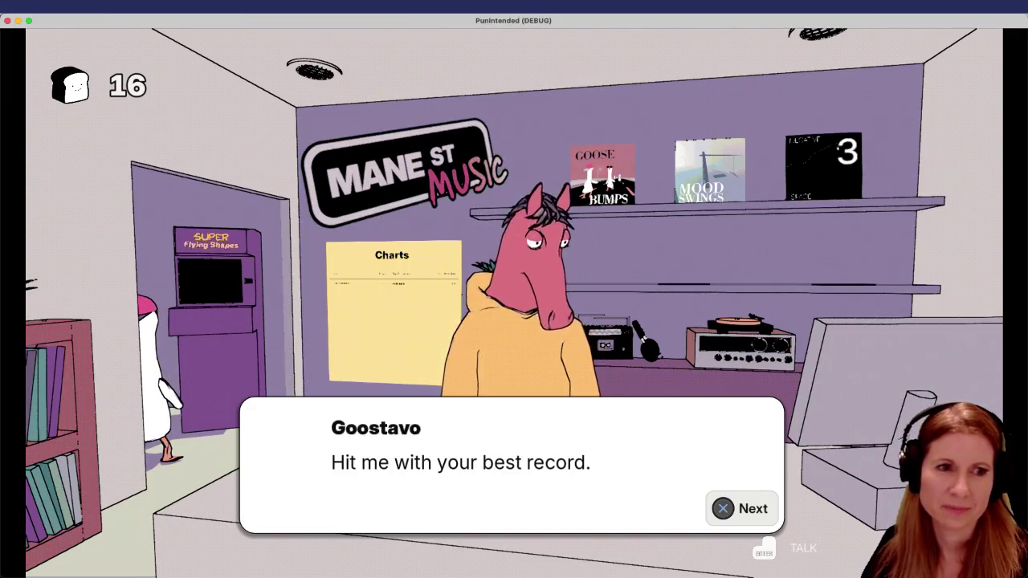
key(Return)
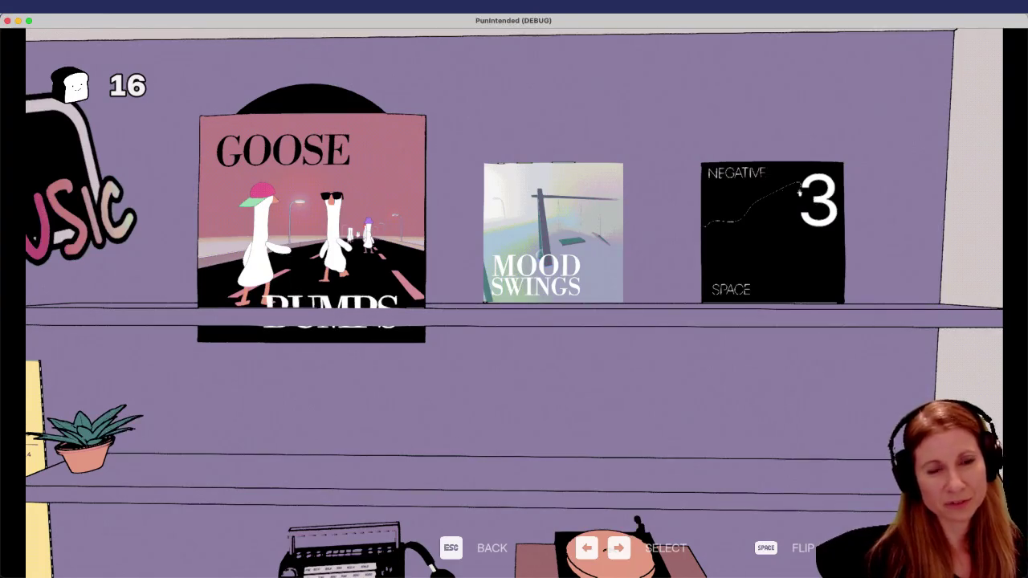
Choose the Goose Bumps record from the shelf to start its road level
key(Return)
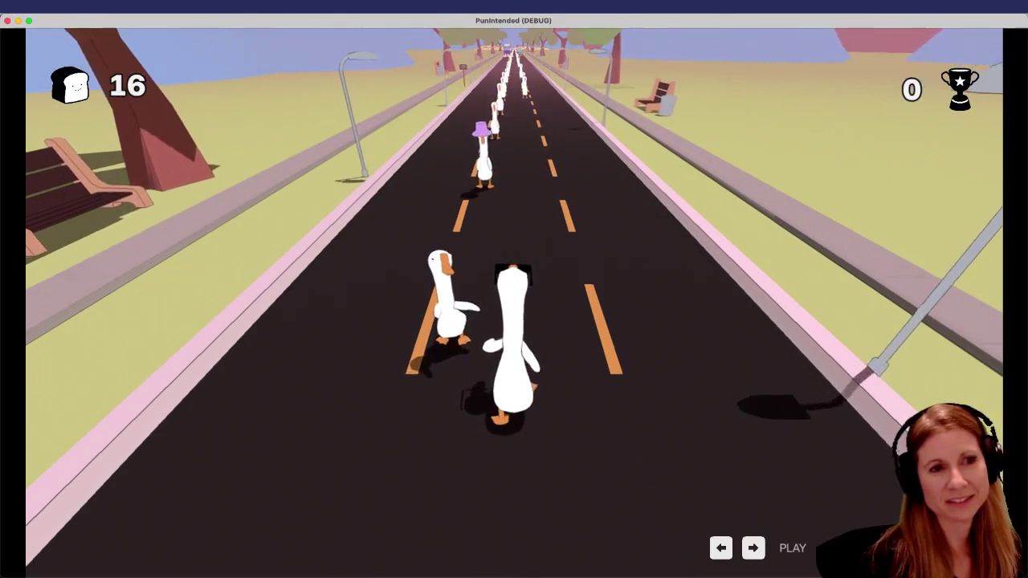
Hit passing geese and trucks with Left/Right on the beat, chaining PERFECTs to 75160 points
key(Left)
key(Left)
key(Left)
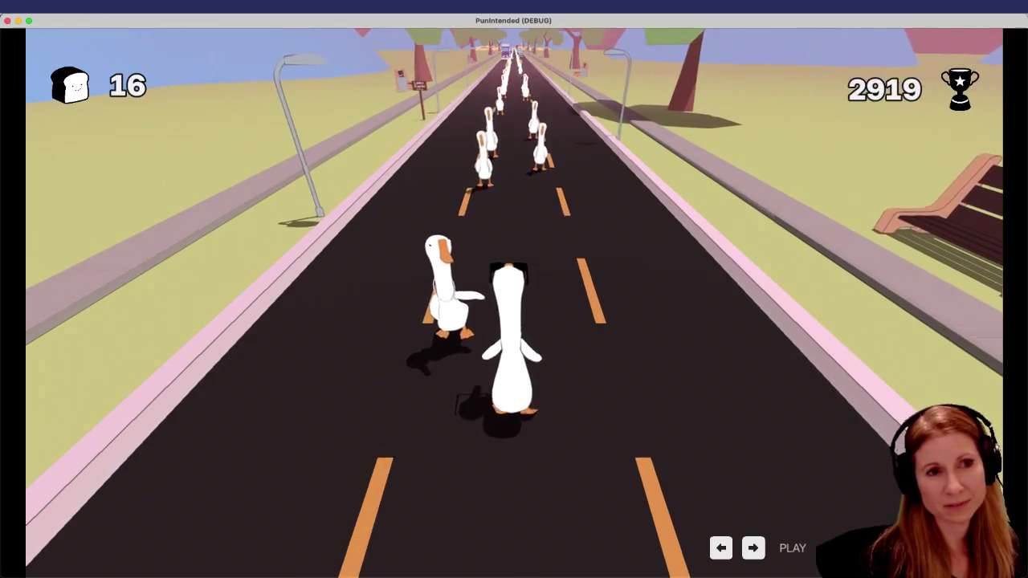
key(Left)
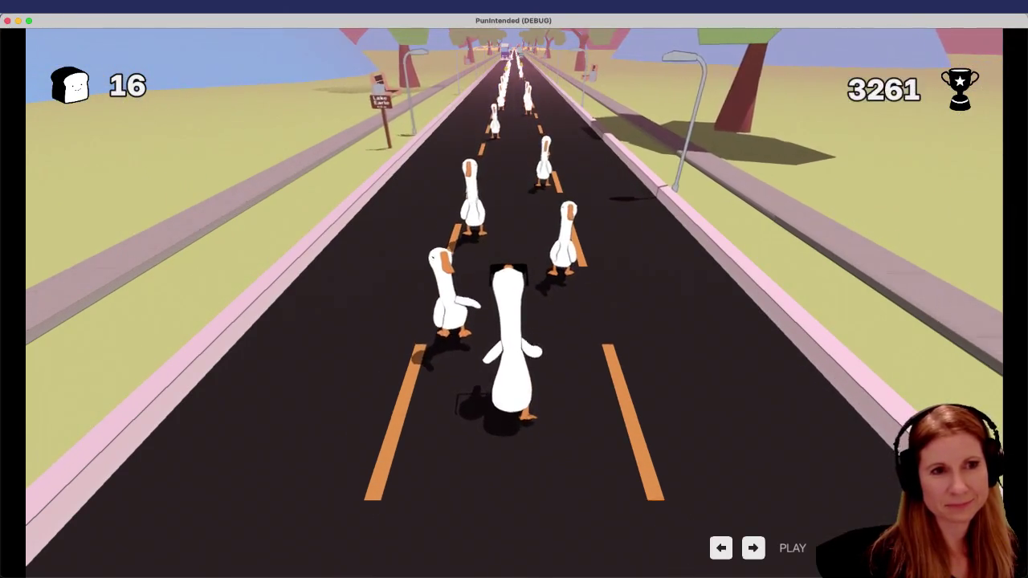
key(Left)
key(Right)
key(Left)
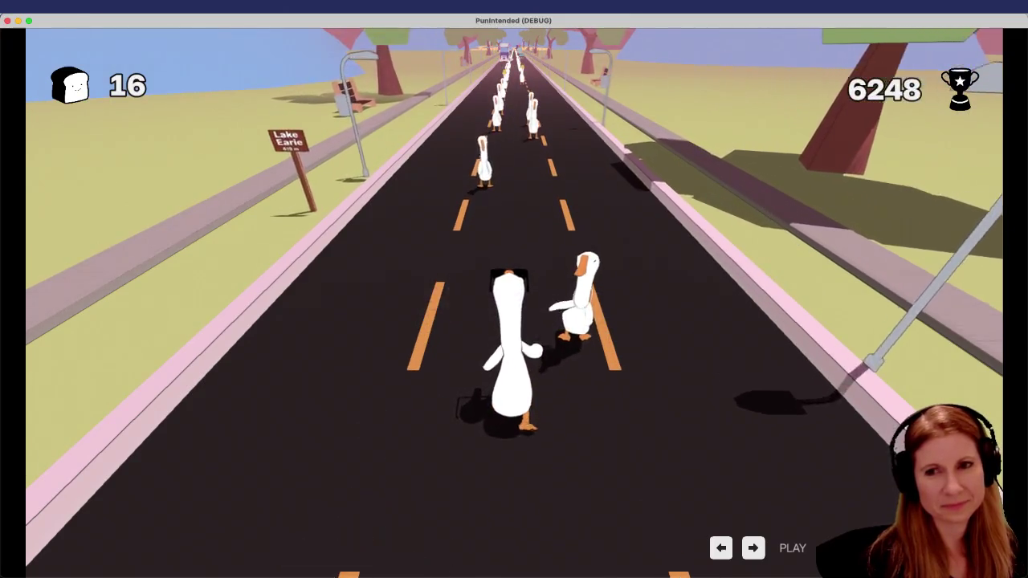
key(Right)
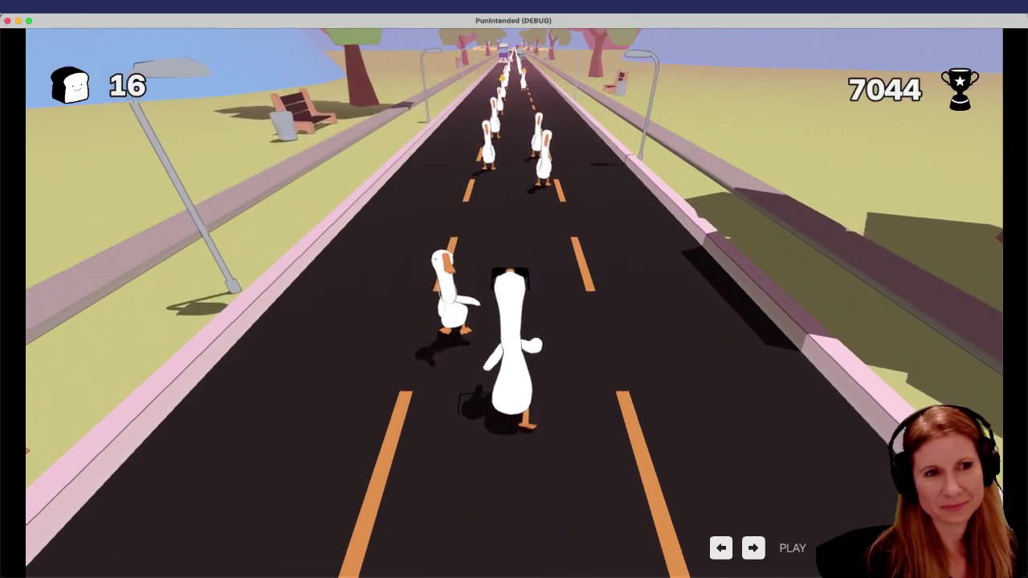
key(Left)
key(Right)
key(Left)
key(Right)
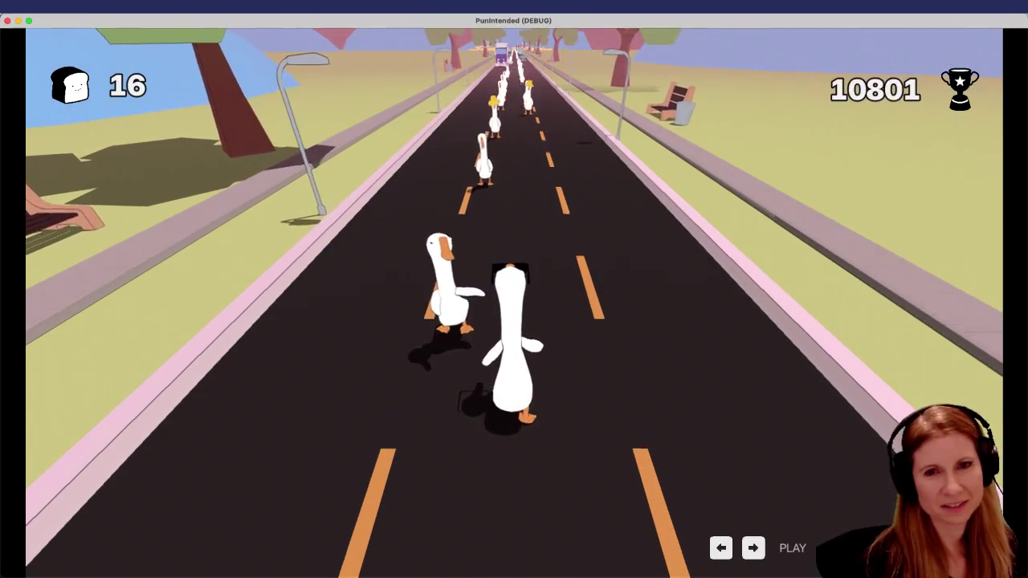
key(Left)
key(Left)
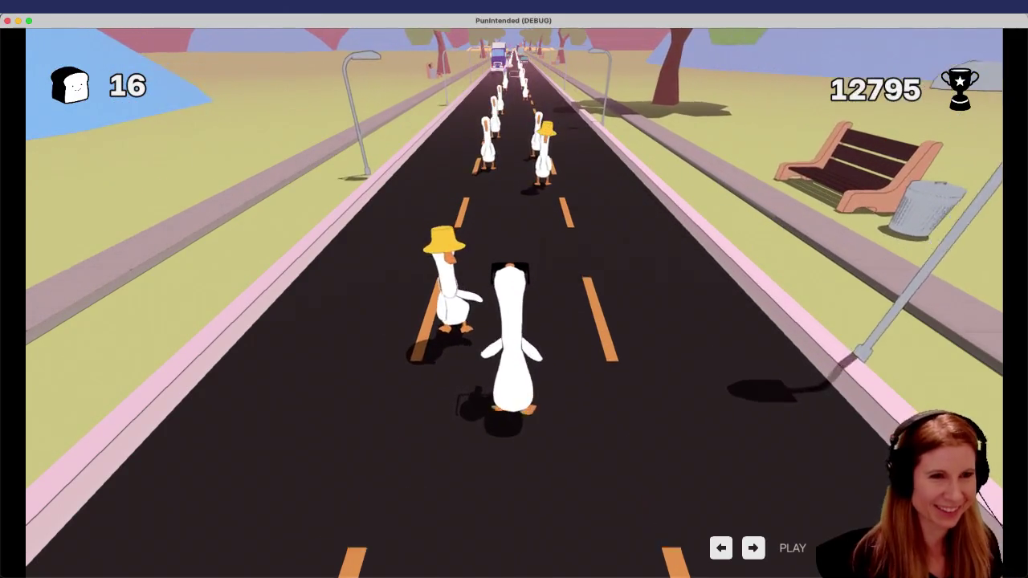
key(Left)
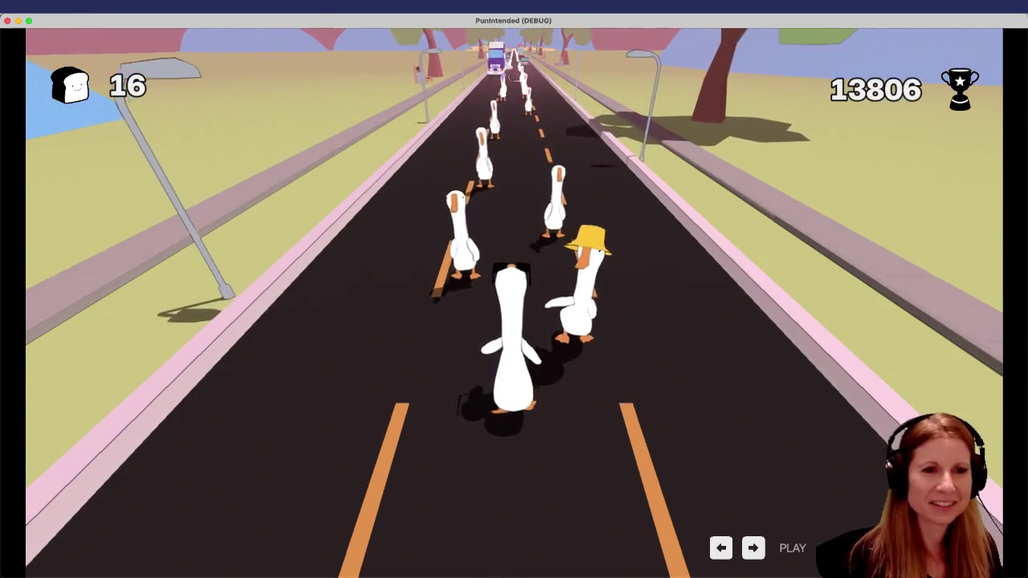
key(Right)
key(Left)
key(Right)
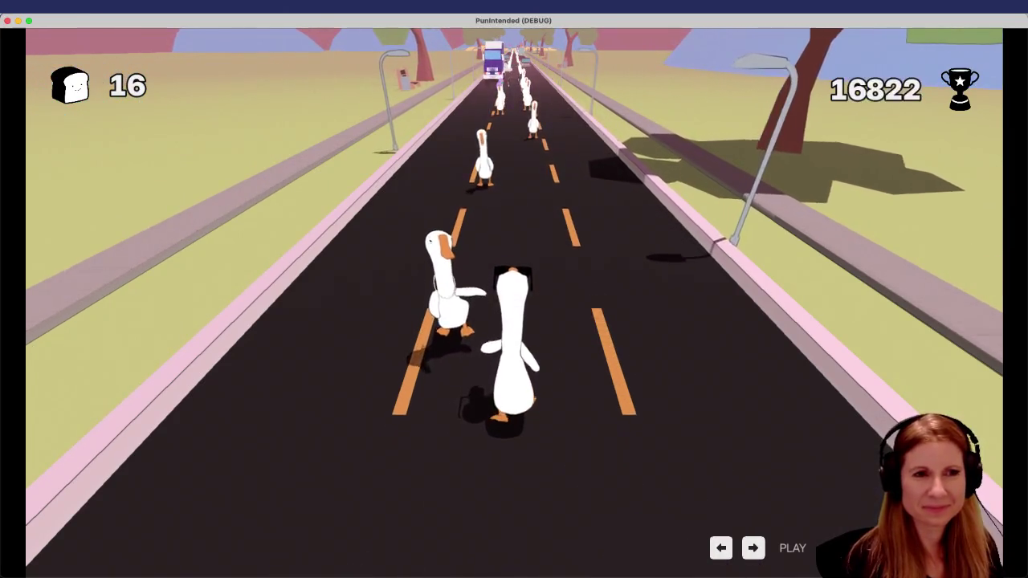
key(Left)
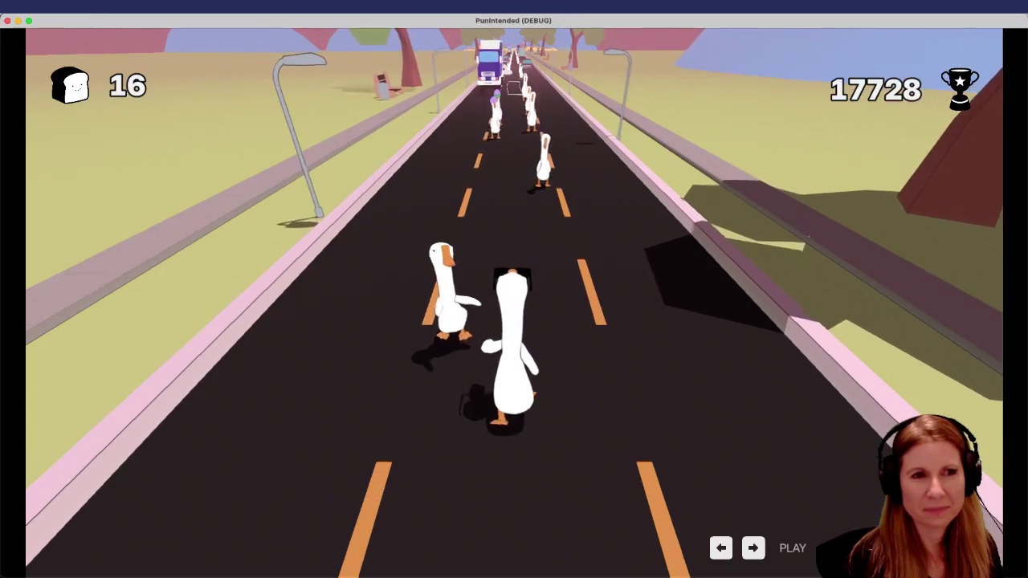
key(Left)
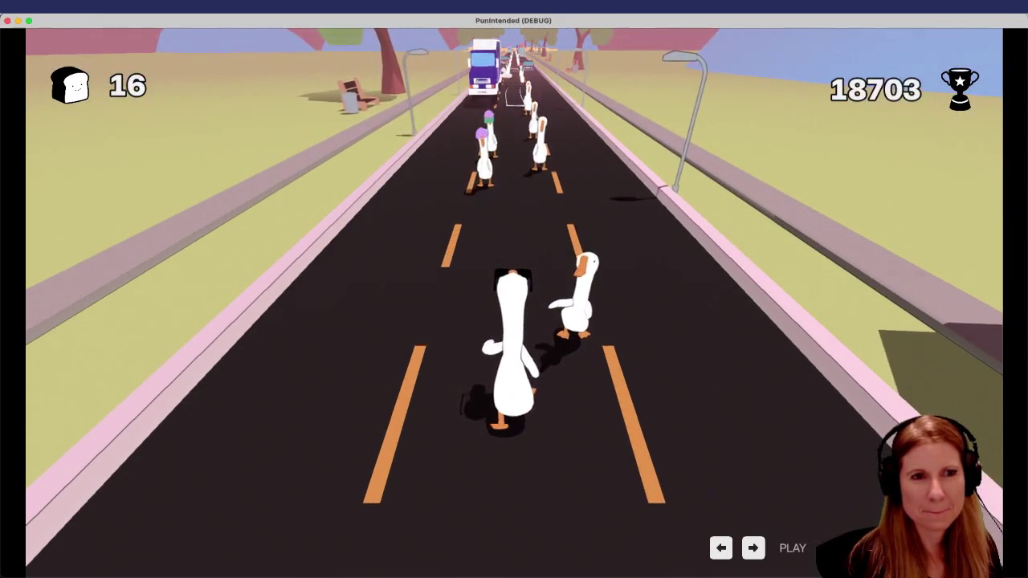
key(Right)
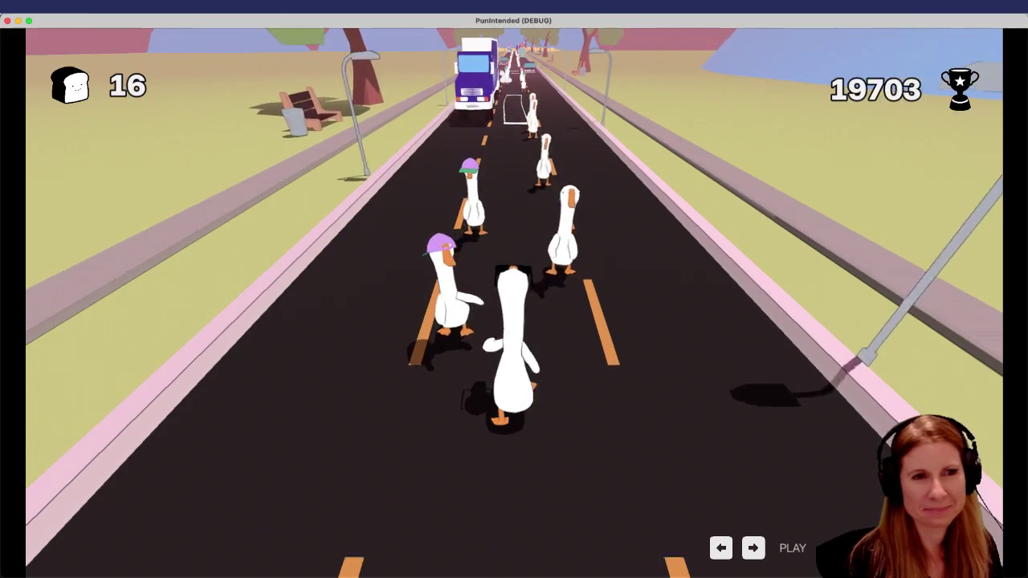
key(Left)
key(Right)
key(Left)
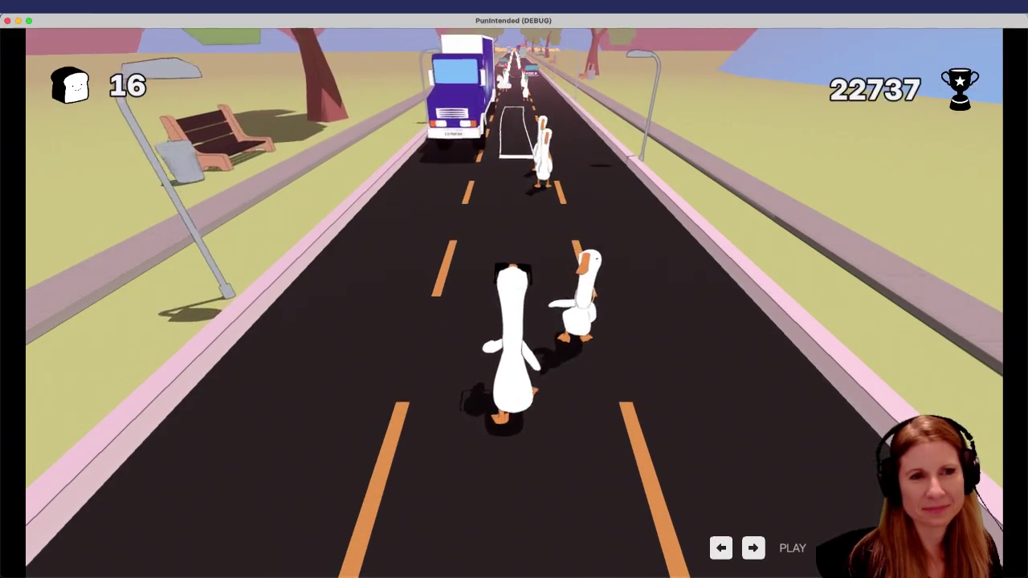
key(Right)
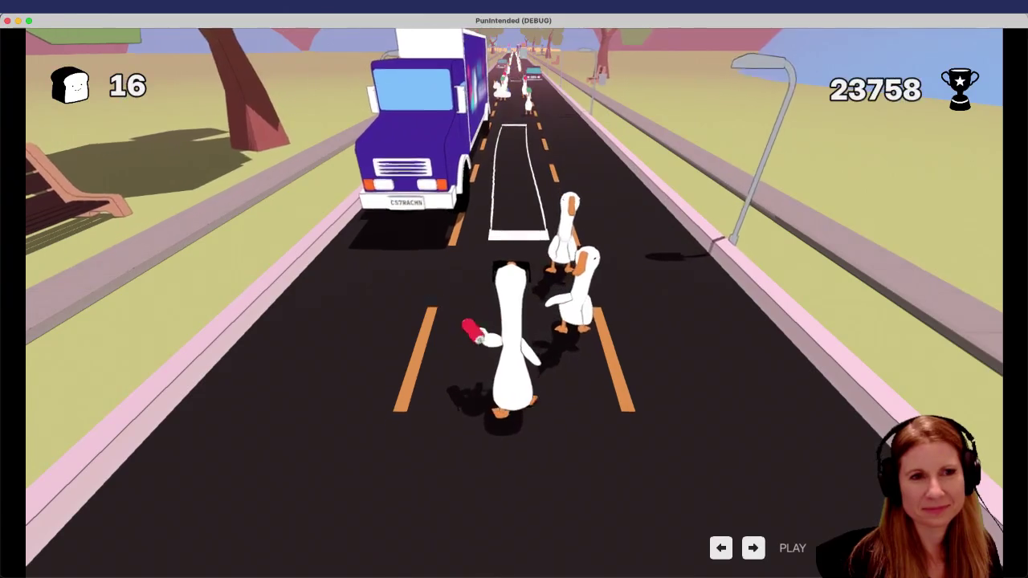
key(Right)
key(Right)
key(Left)
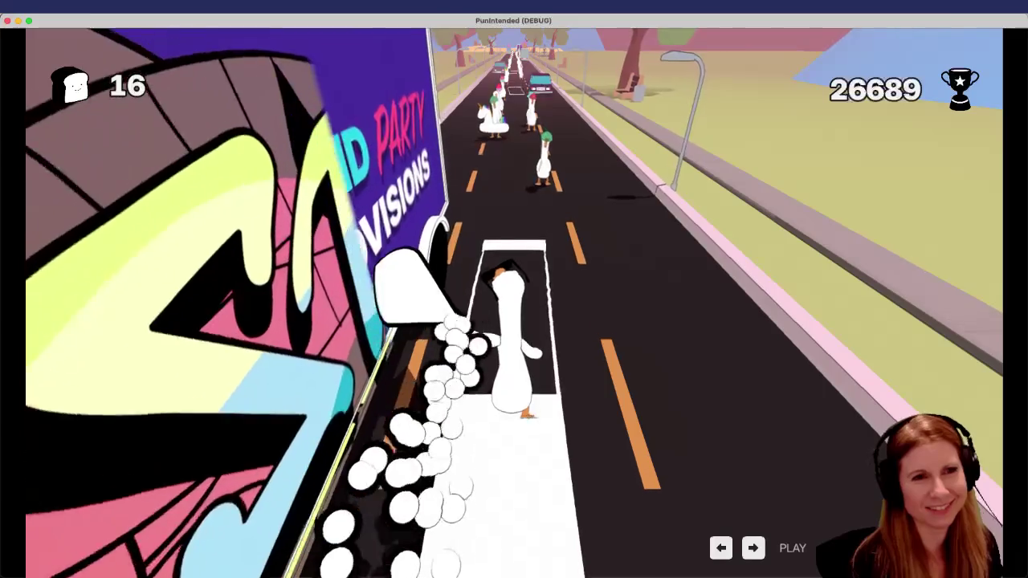
key(Left)
key(Right)
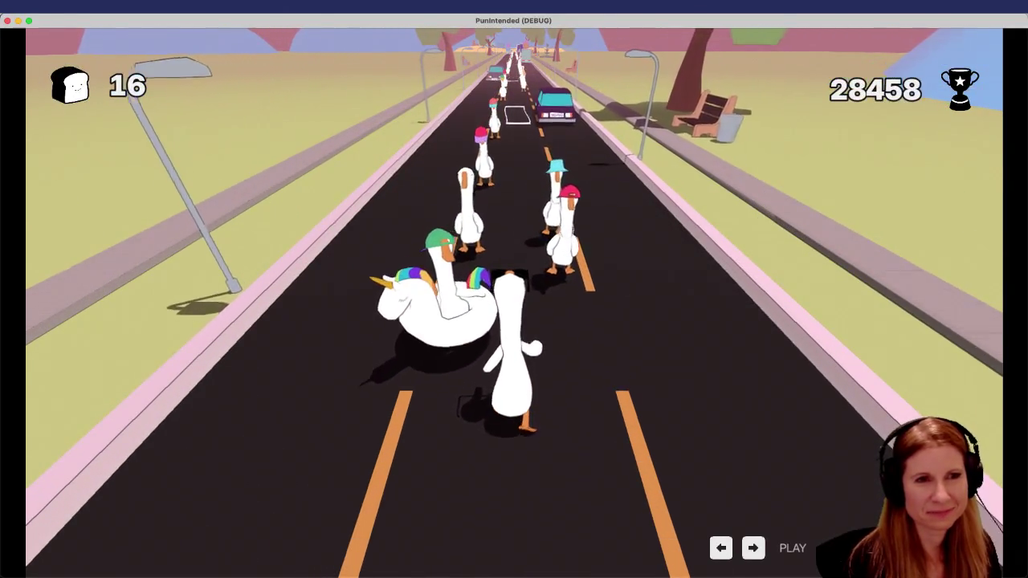
key(Left)
key(Right)
key(Left)
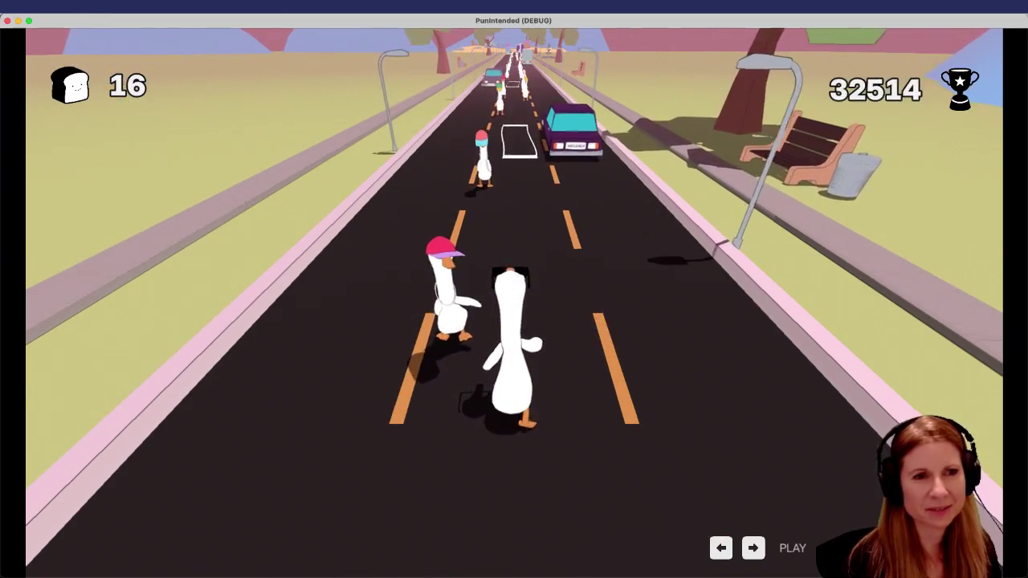
key(Left)
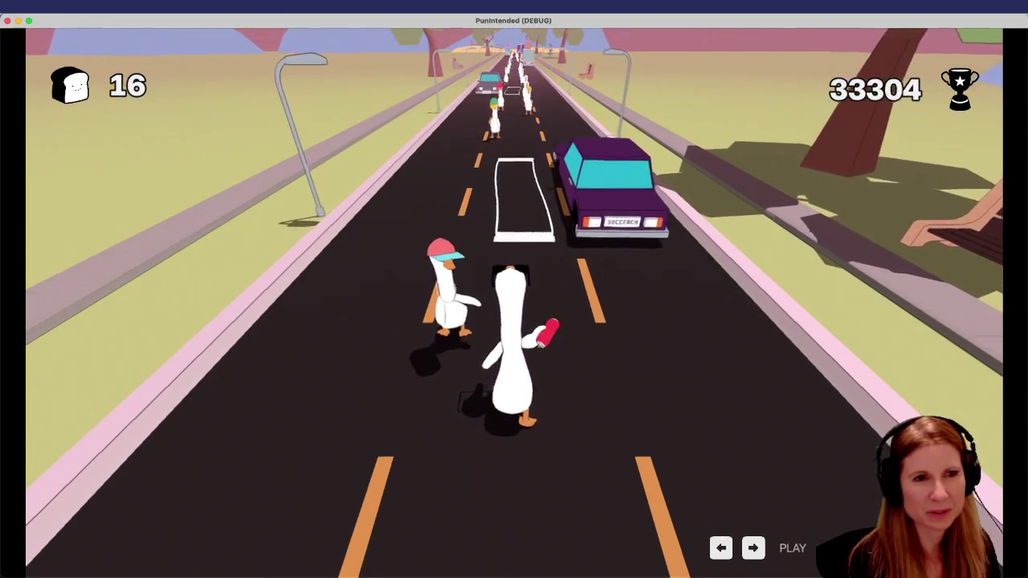
key(Left)
key(Right)
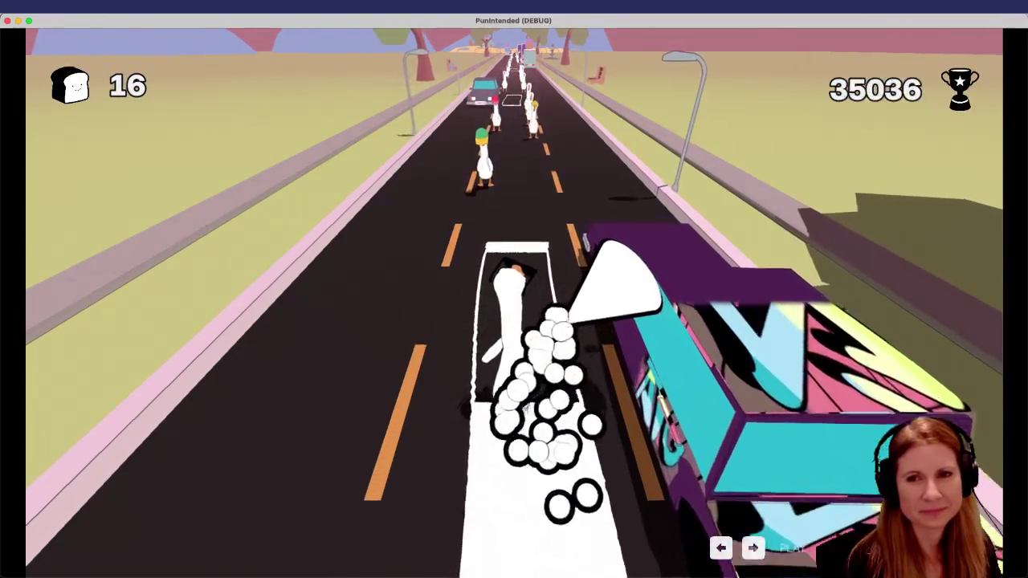
key(Right)
key(Left)
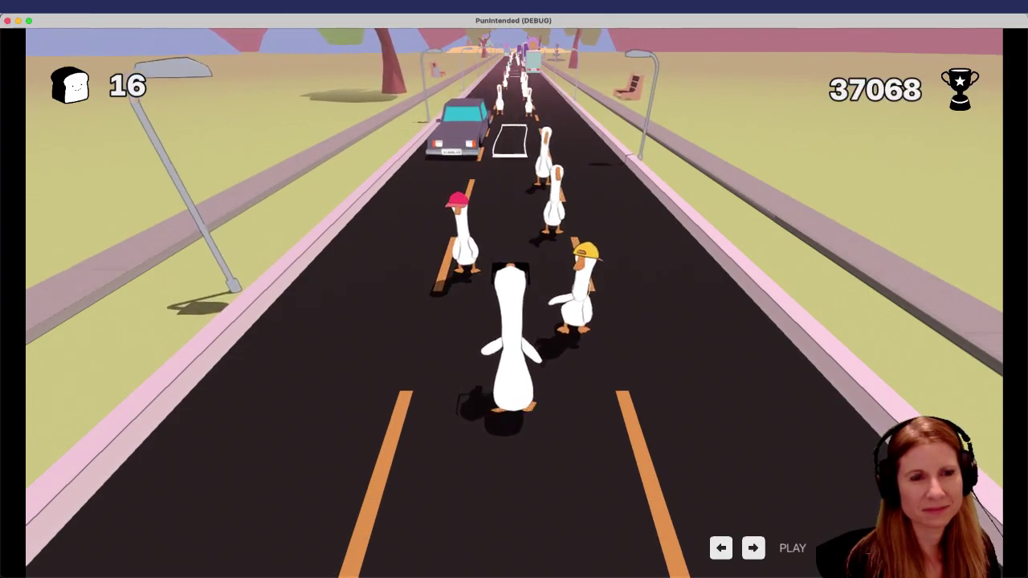
key(Right)
key(Left)
key(Right)
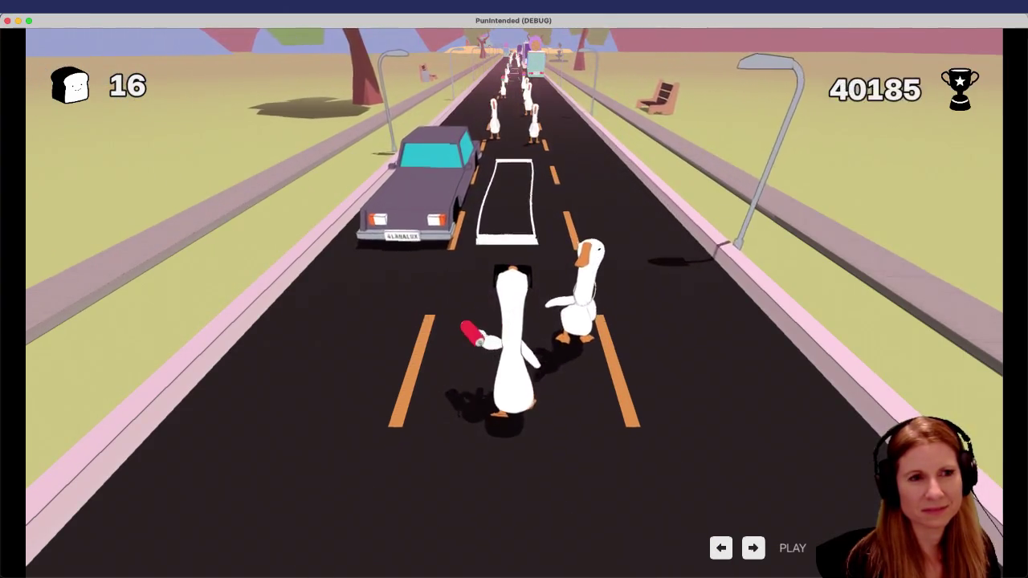
key(Right)
key(Left)
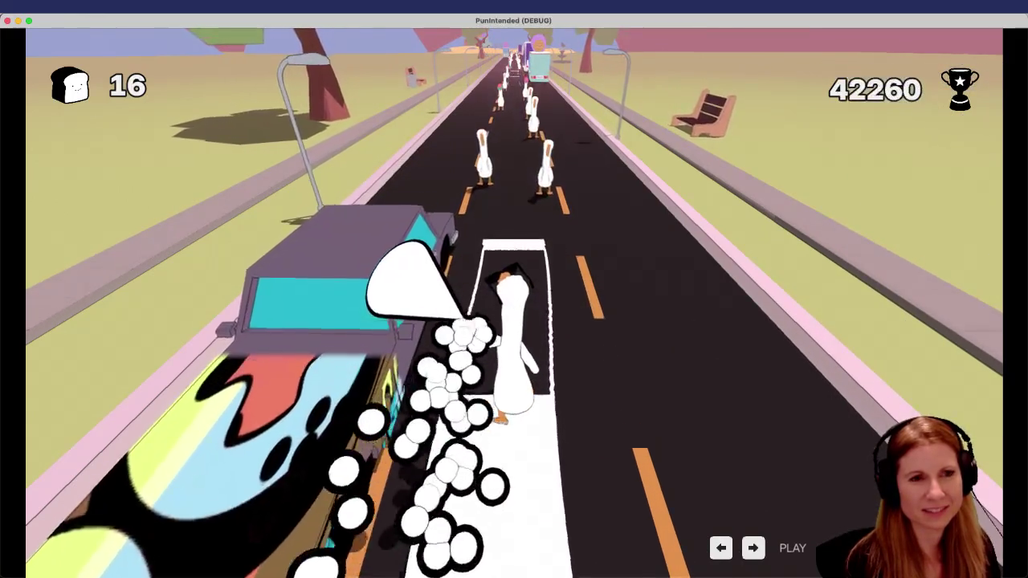
key(Left)
key(Right)
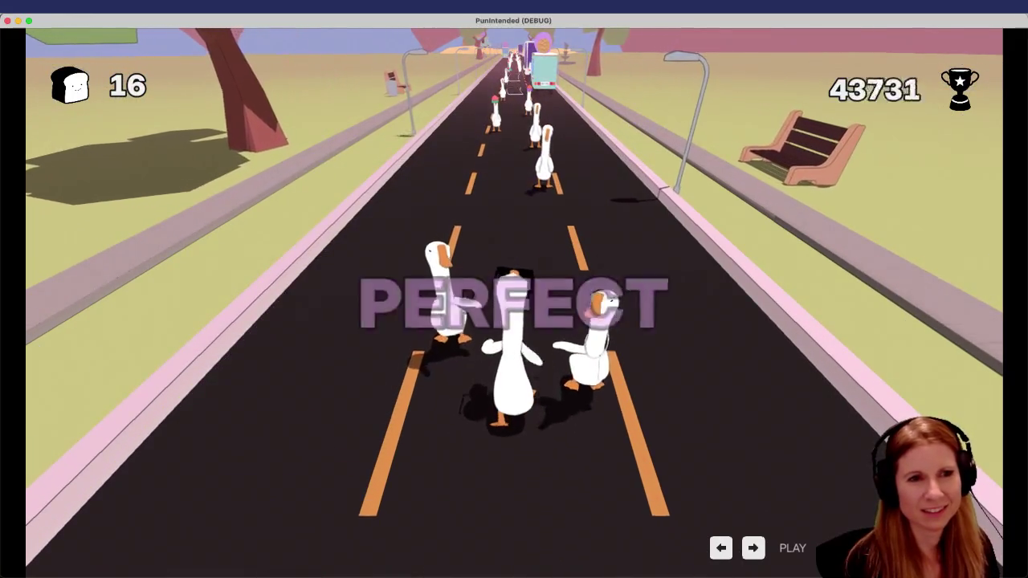
key(Left)
key(Right)
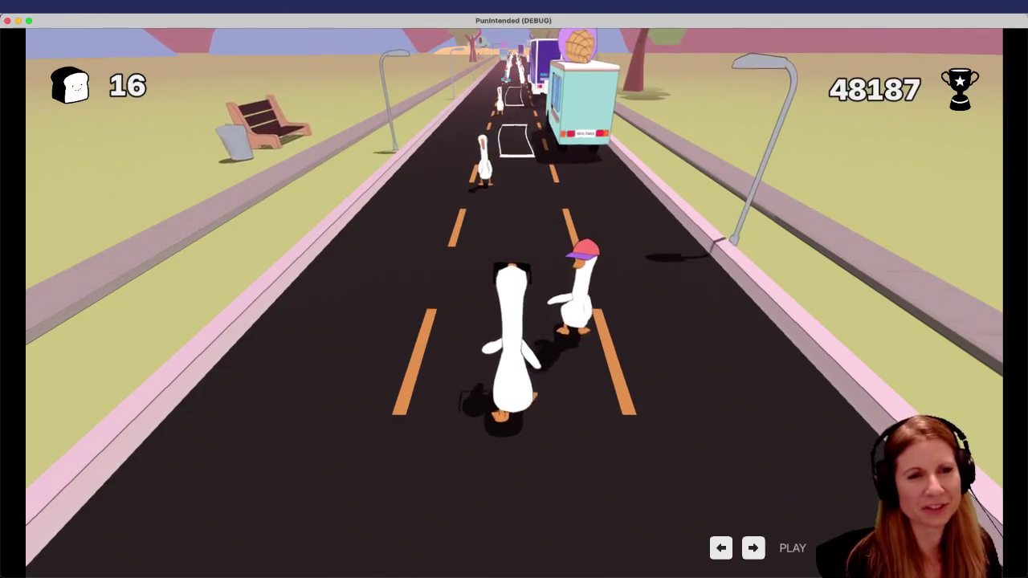
key(Right)
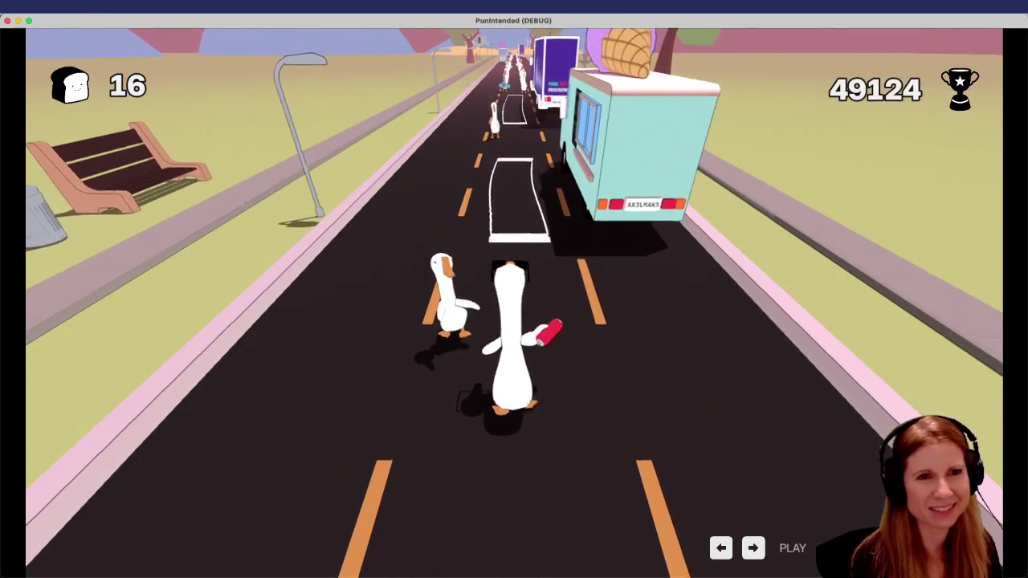
key(Left)
key(Right)
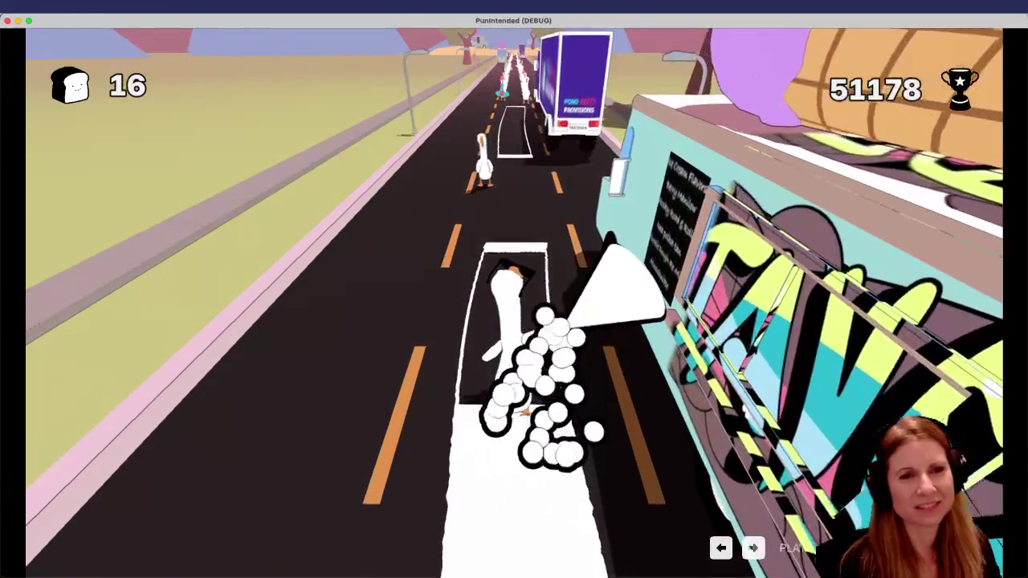
key(Right)
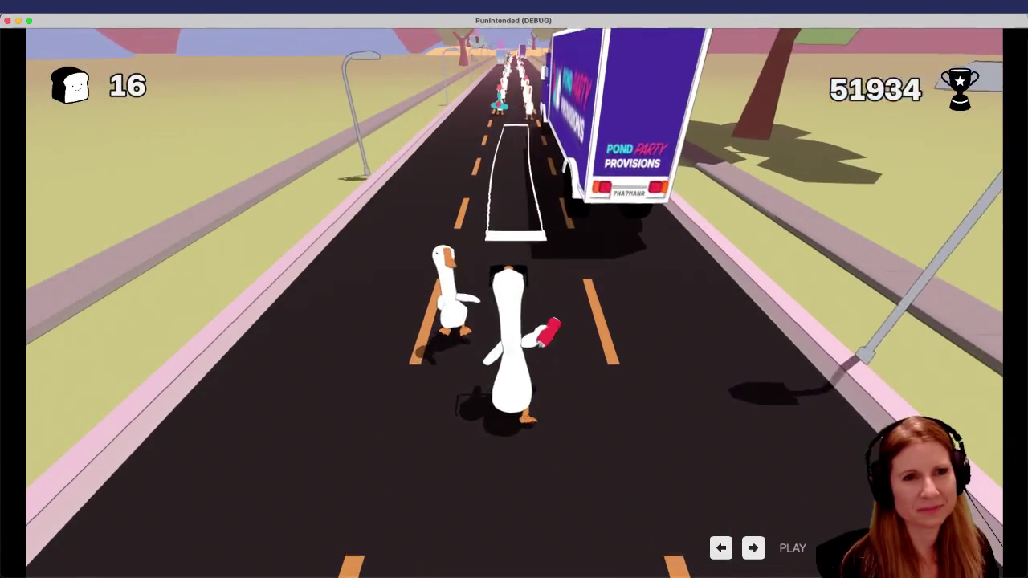
key(Left)
key(Right)
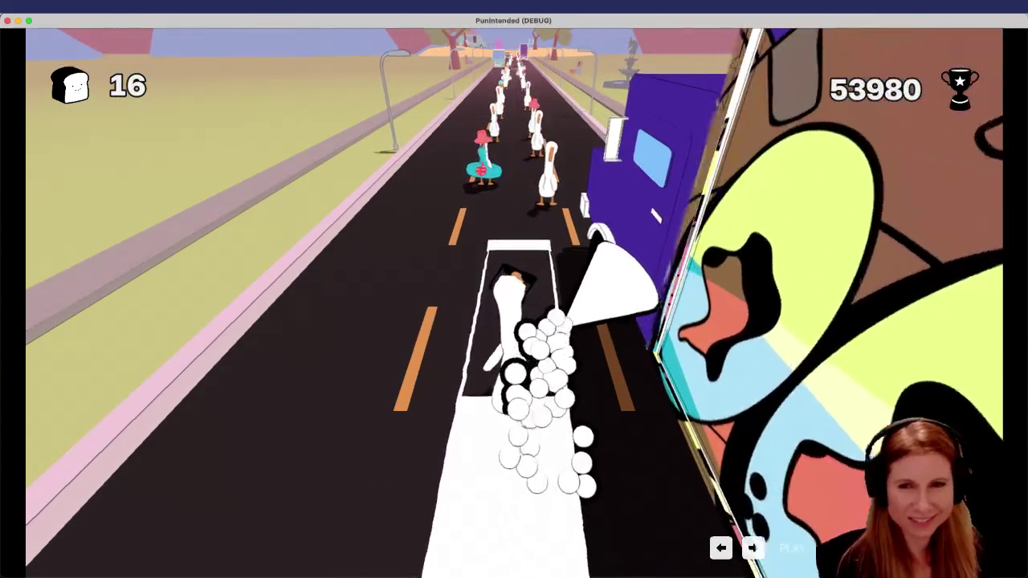
key(Right)
key(Left)
key(Left)
key(Right)
key(Left)
key(Left)
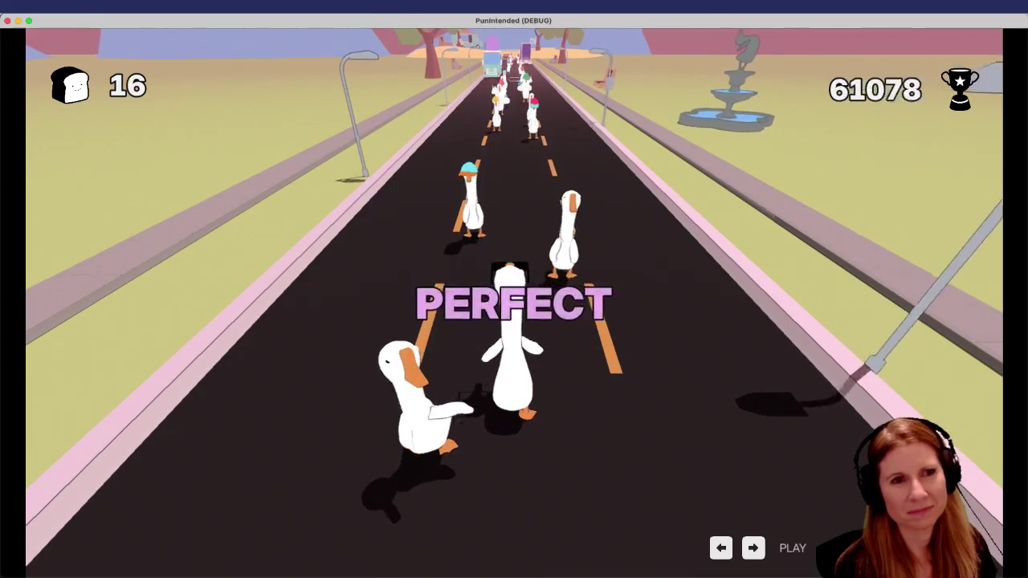
key(Left)
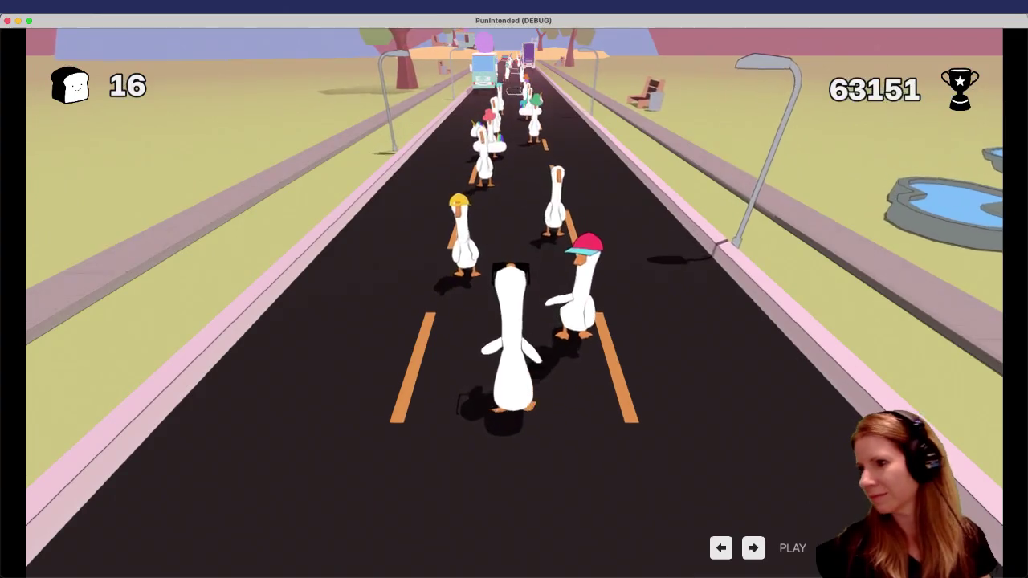
key(Right)
key(Left)
key(Right)
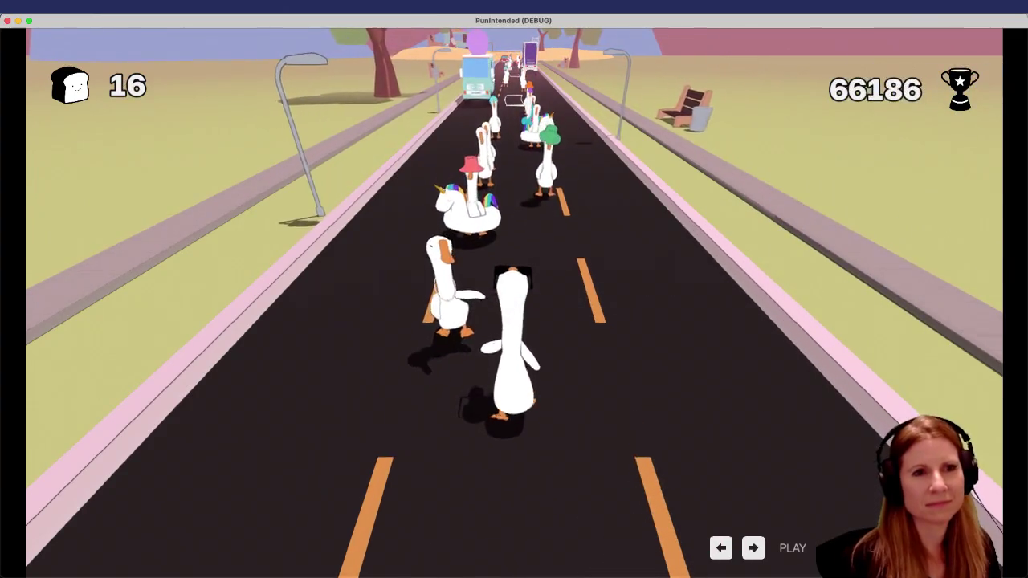
key(Left)
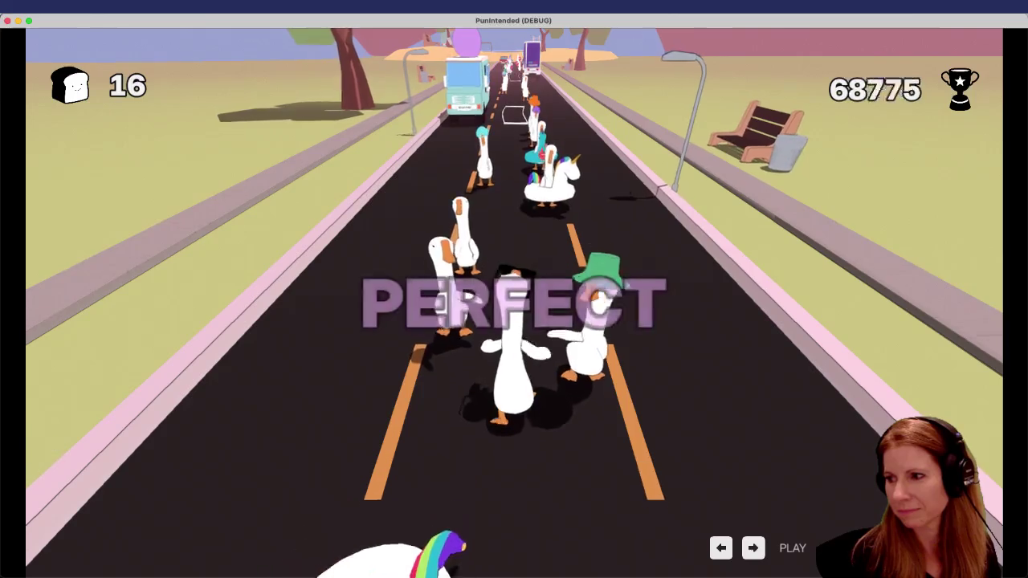
key(Right)
key(Right)
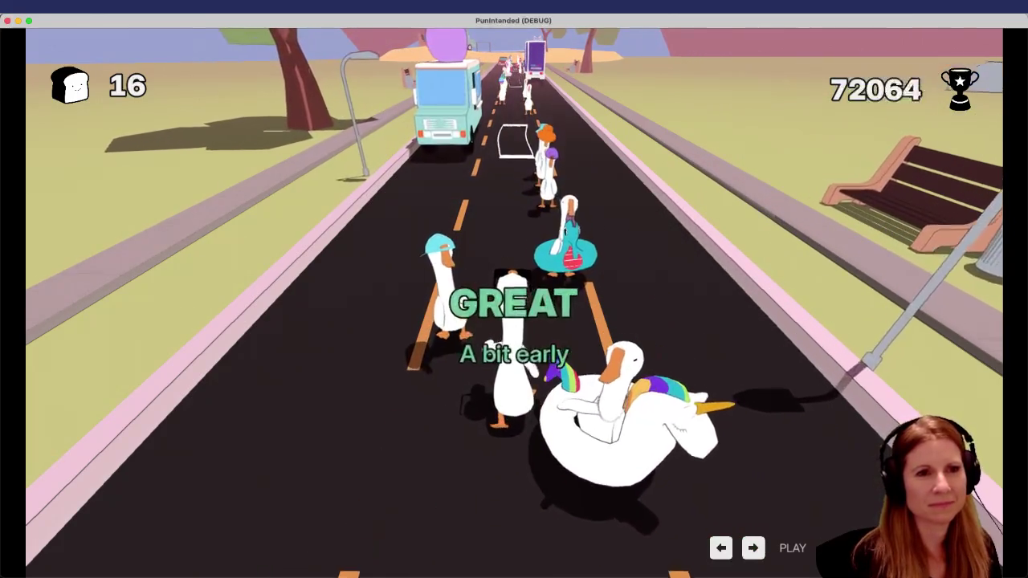
key(Left)
key(Right)
key(Right)
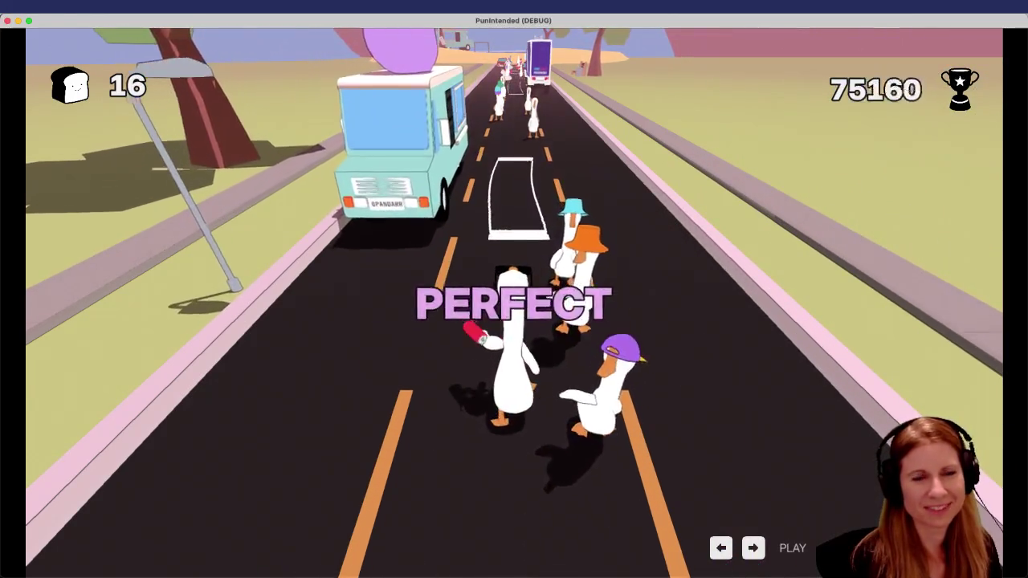
key(Right)
key(Right)
key(Left)
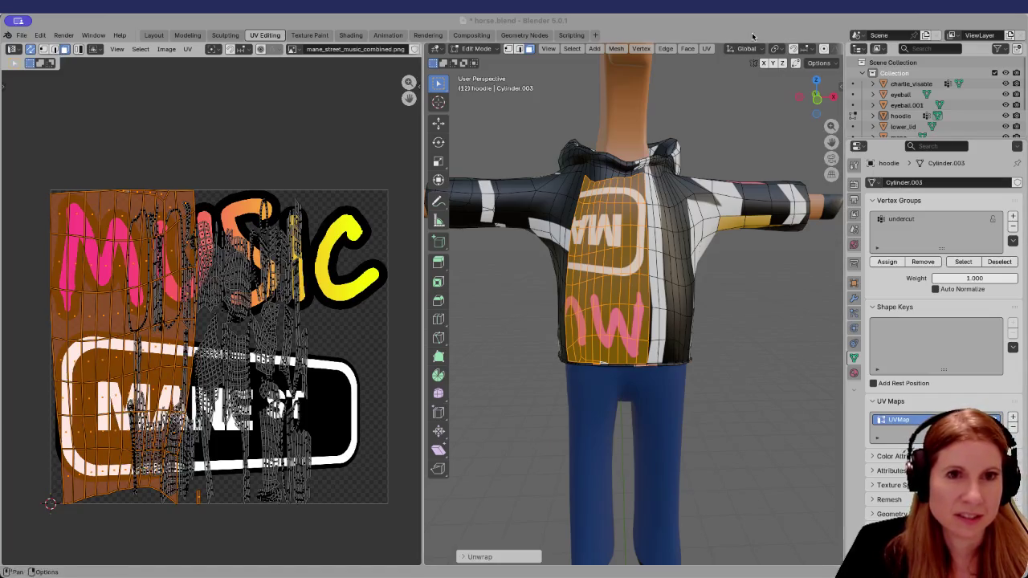
ctrl+middle_drag(713, 275, 669, 341)
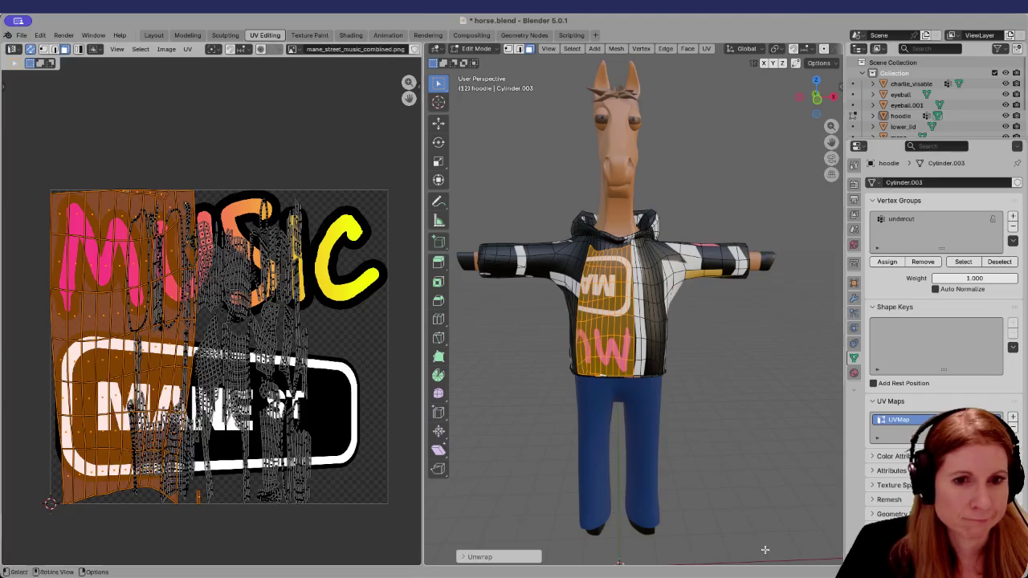
mouse_move(824, 561)
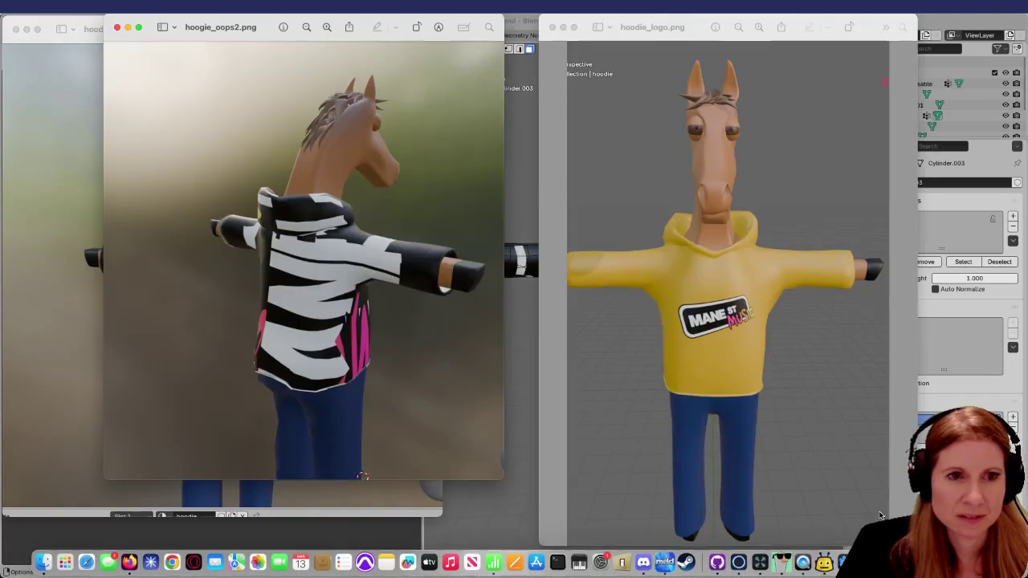
drag(674, 49, 279, 49)
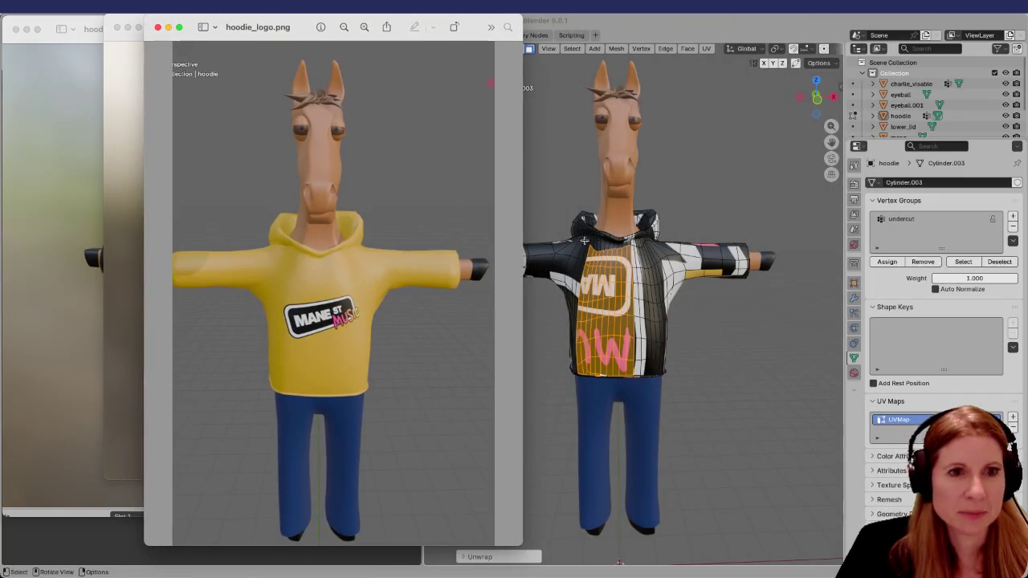
click(100, 39)
mouse_move(200, 45)
mouse_down()
mouse_move(314, 288)
mouse_move(390, 90)
mouse_move(257, 44)
mouse_move(187, 76)
mouse_up()
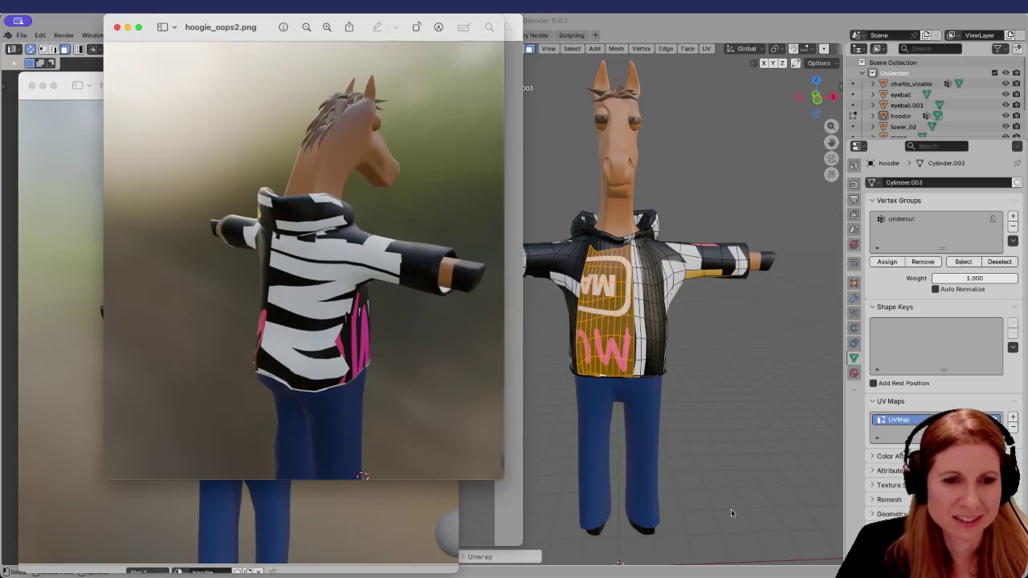
key(super+h)
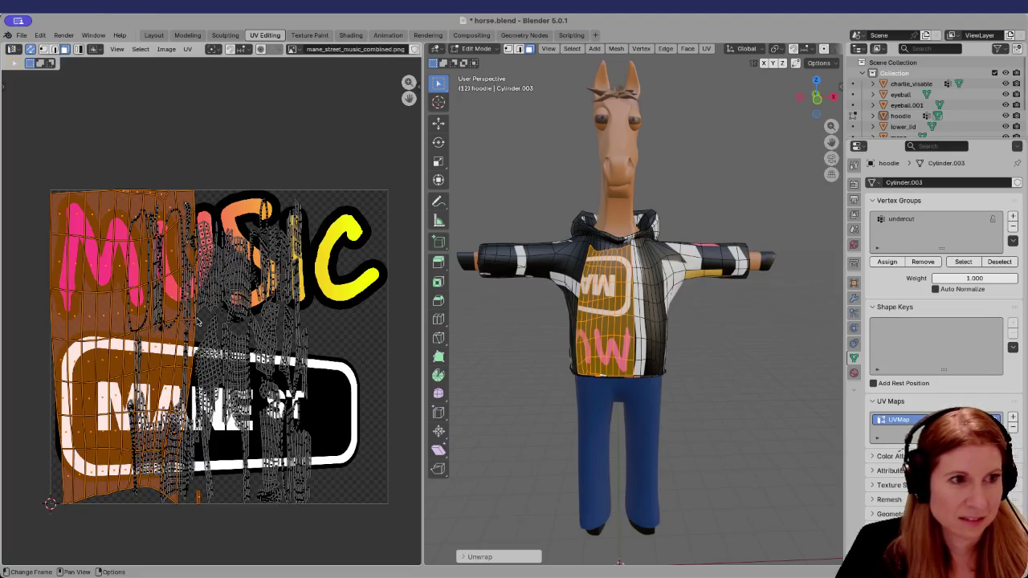
Rotate the front-panel UV island 90°, move it onto MANE ST and shrink it
text(r)
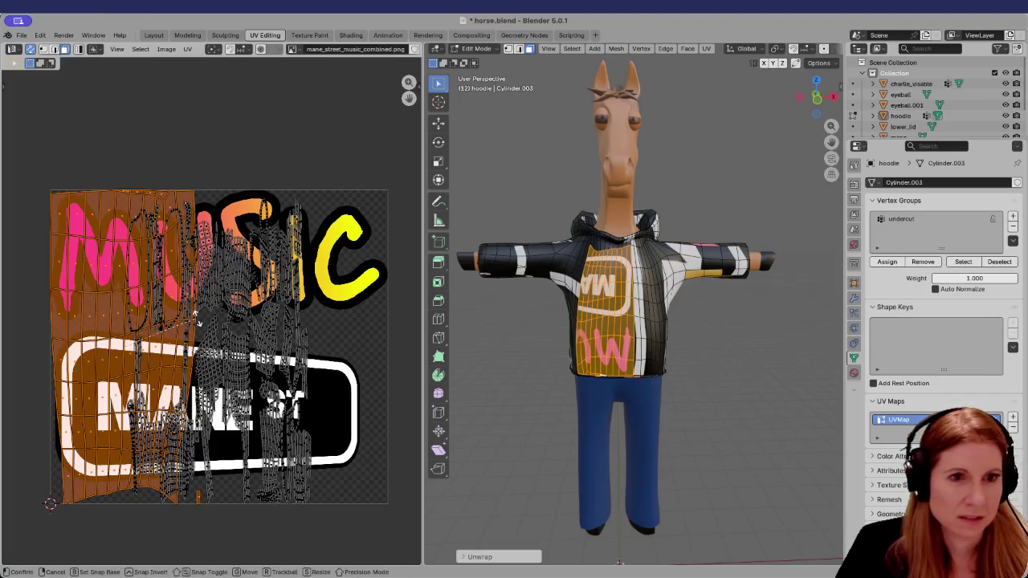
text(90)
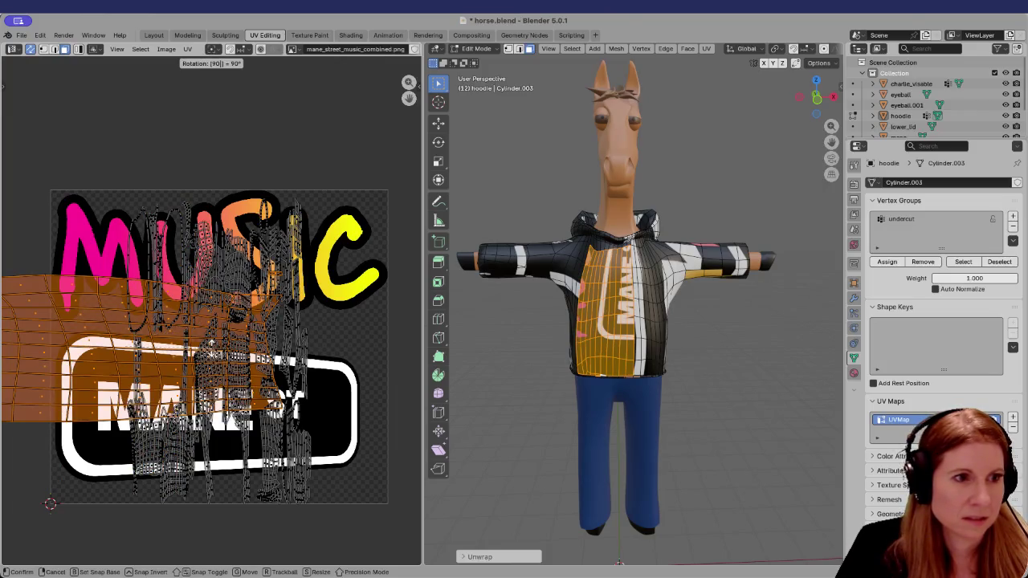
key(Return)
key(g)
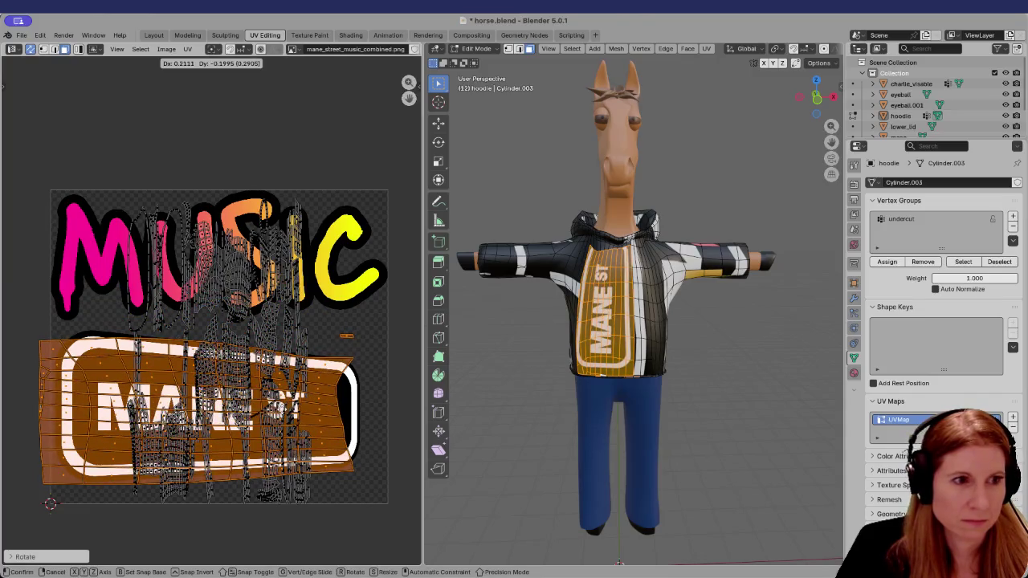
key(Return)
key(s)
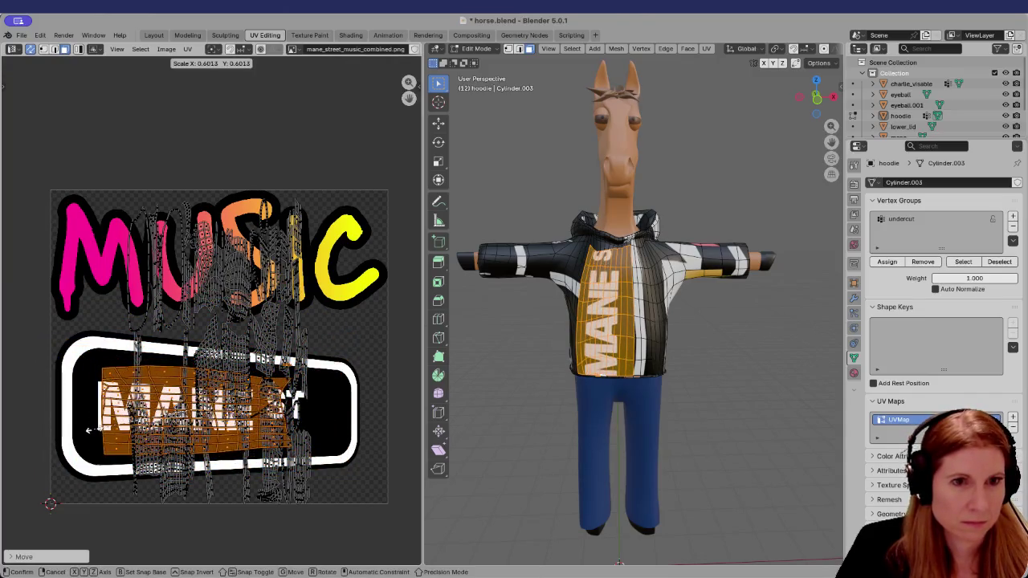
key(Return)
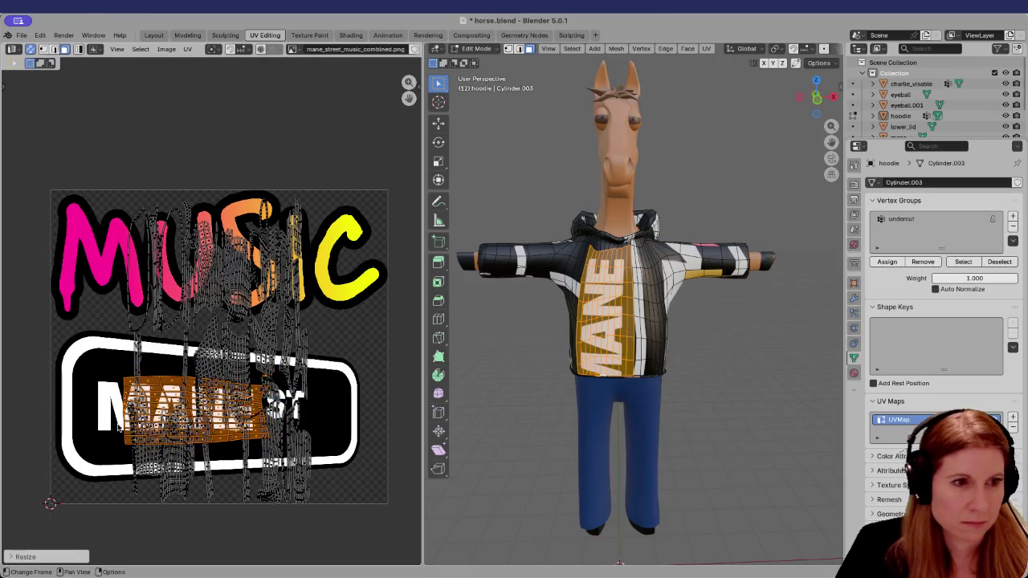
Fine-tune the island's position over the MANE lettering, then deselect the faces
key(g)
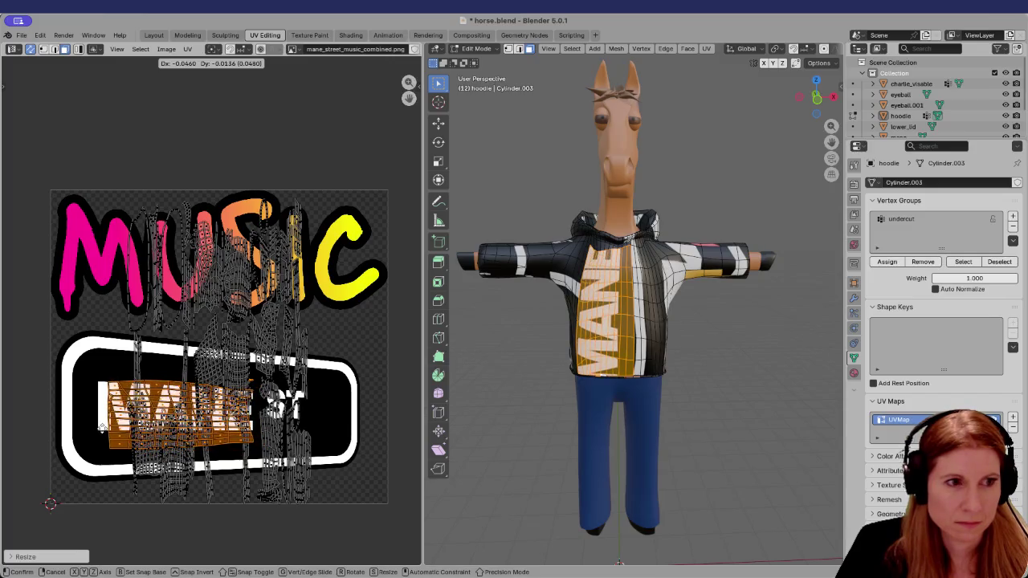
click(85, 424)
click(79, 433)
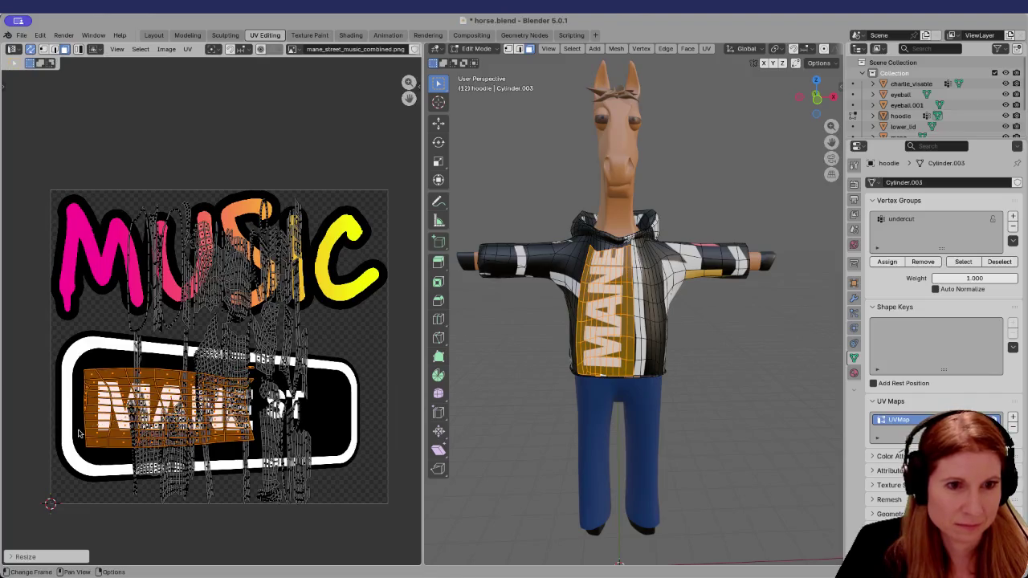
key(g)
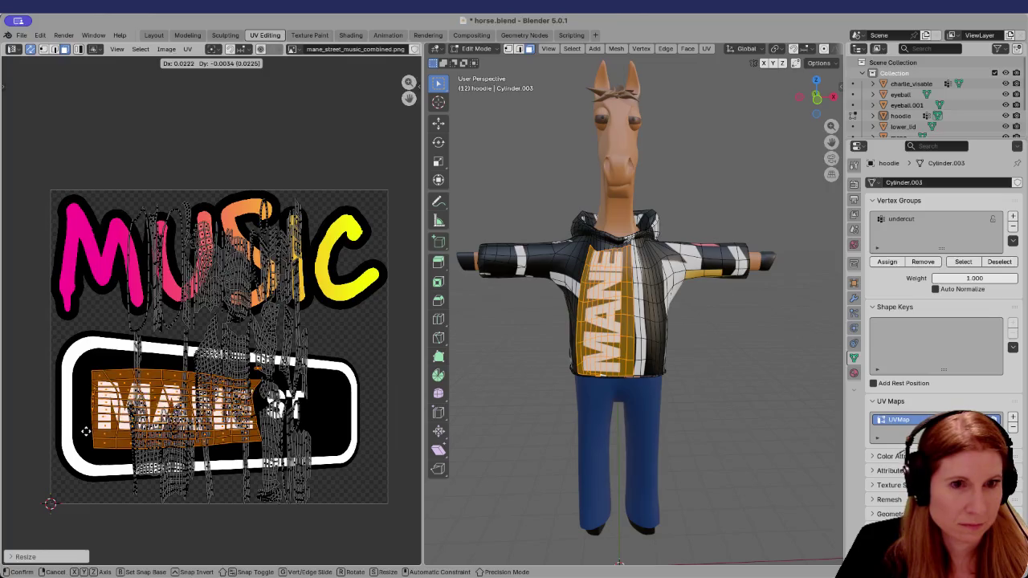
click(85, 431)
click(732, 456)
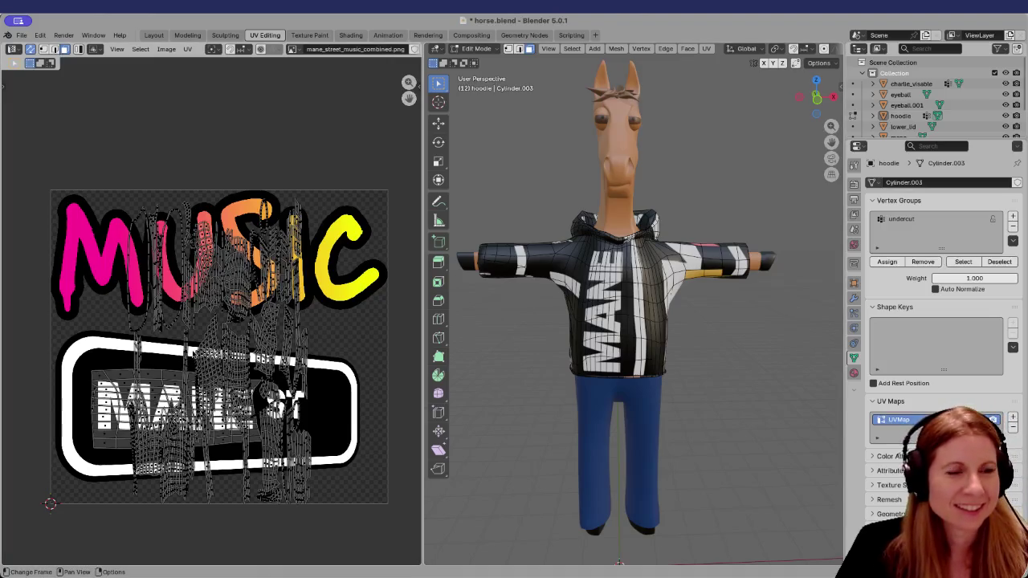
scroll(158, 353, up, 2)
scroll(159, 354, down, 3)
drag(98, 185, 324, 299)
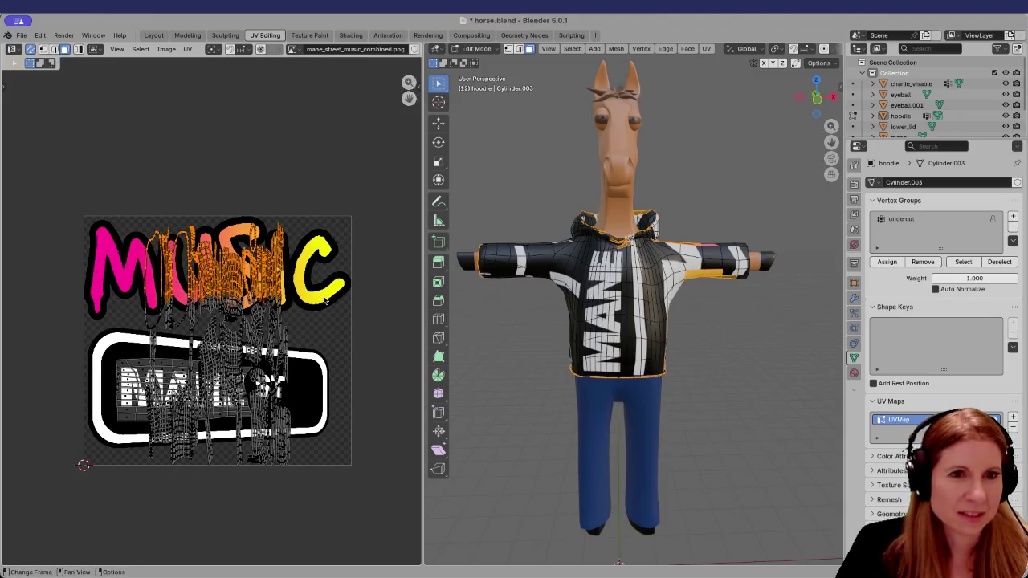
click(556, 443)
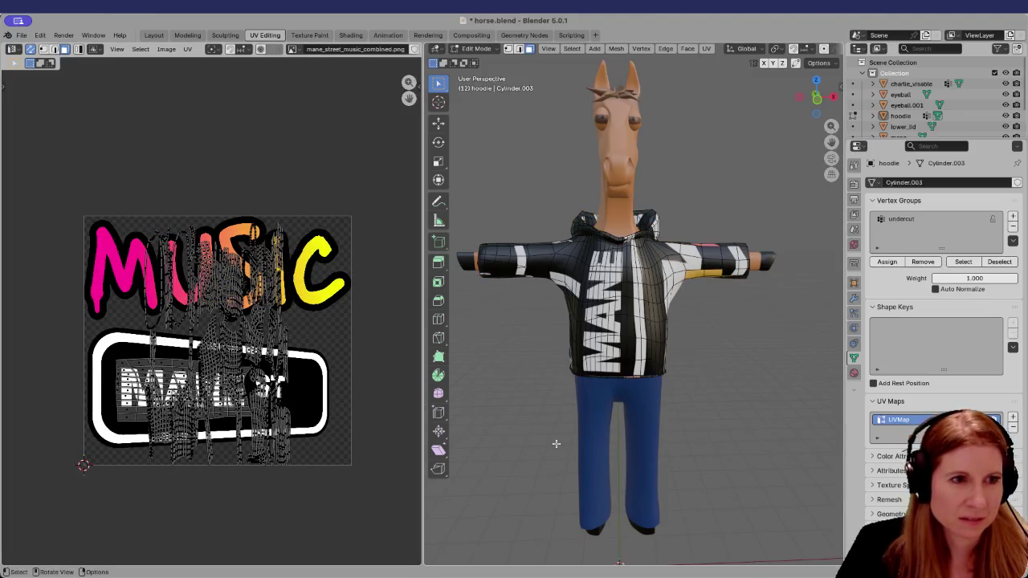
scroll(513, 434, up, 2)
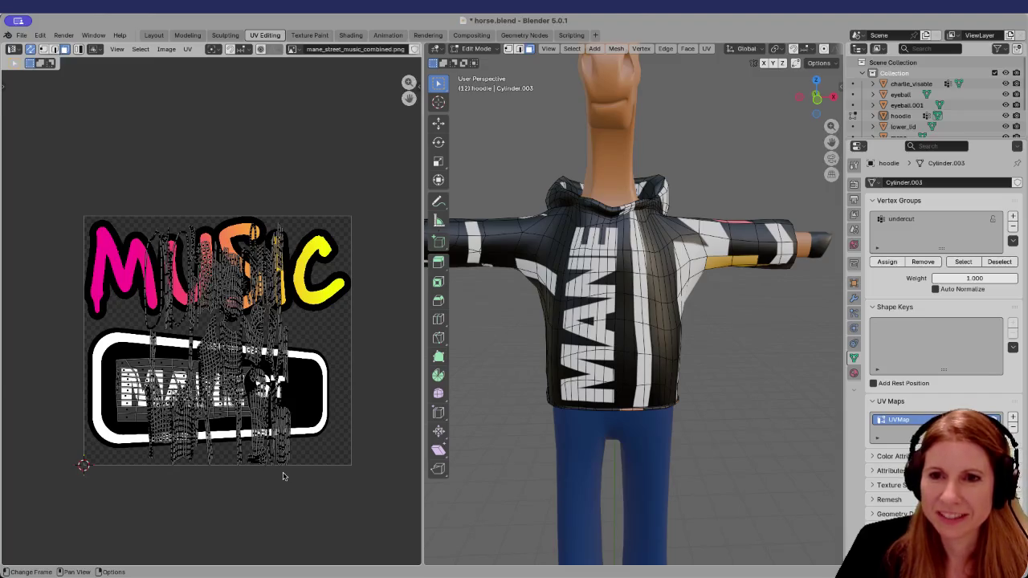
scroll(283, 476, up, 1)
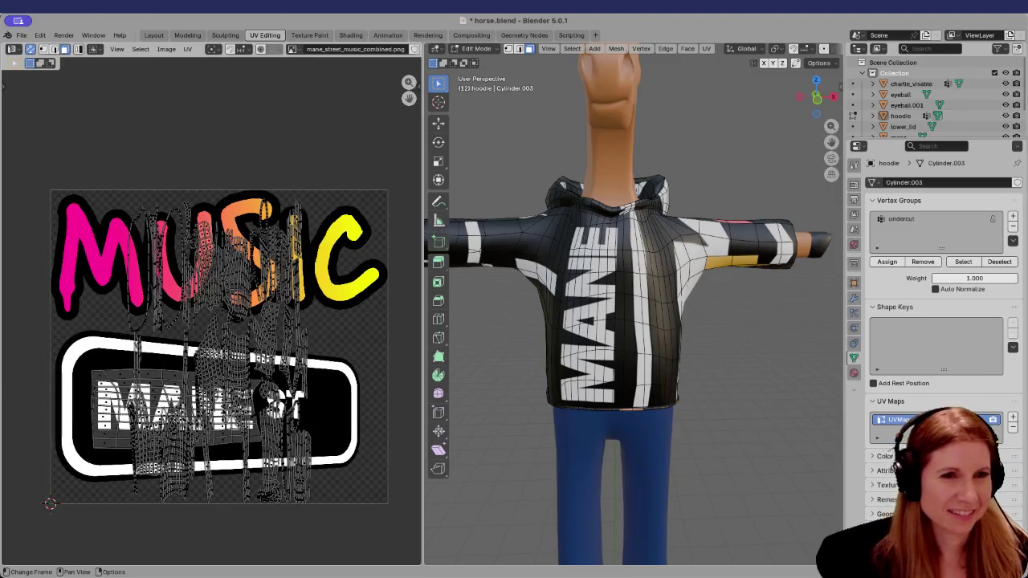
scroll(218, 347, down, 1)
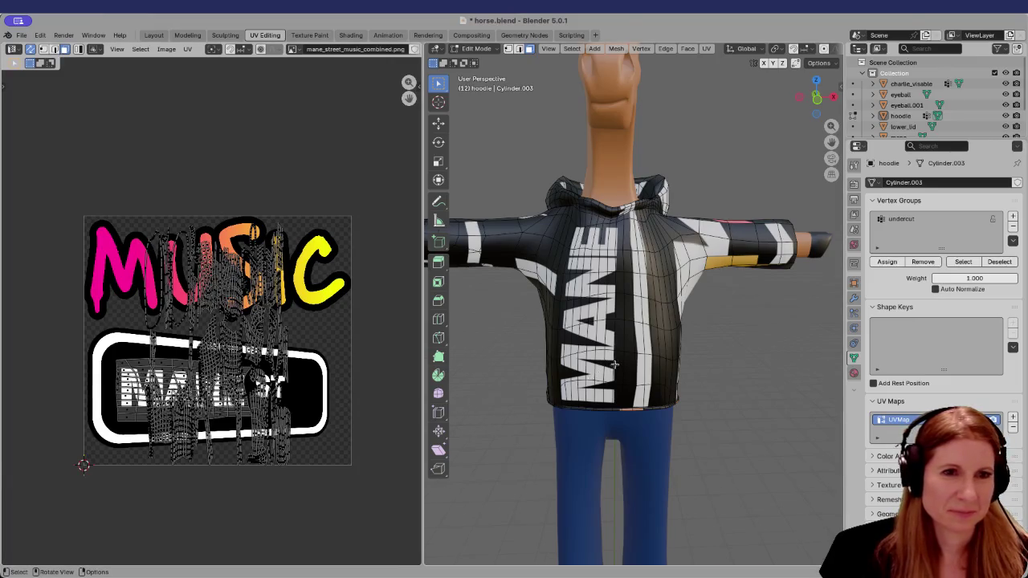
scroll(614, 364, down, 3)
scroll(687, 379, up, 3)
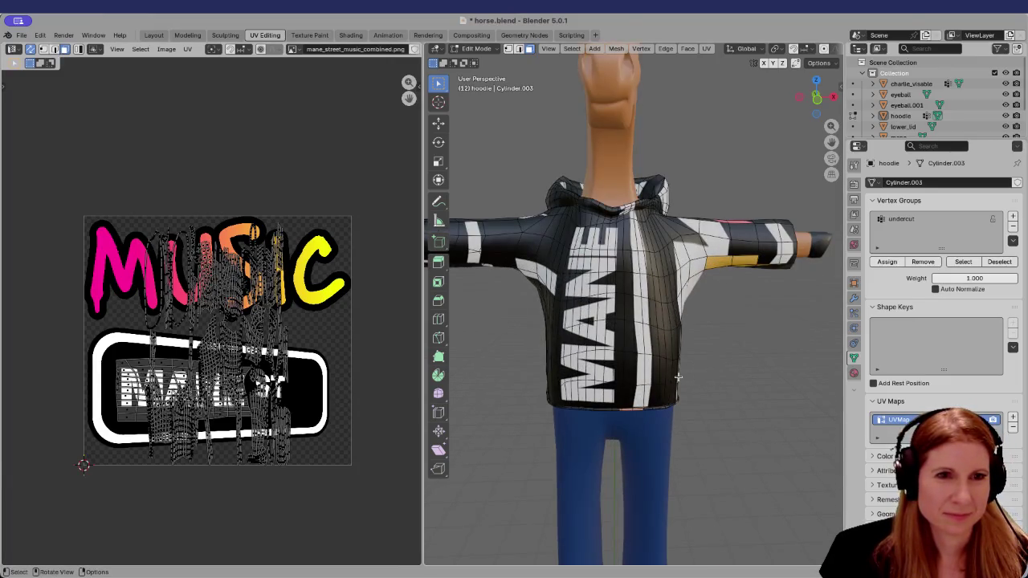
mouse_move(677, 376)
middle_down()
mouse_move(596, 287)
mouse_move(526, 285)
middle_up()
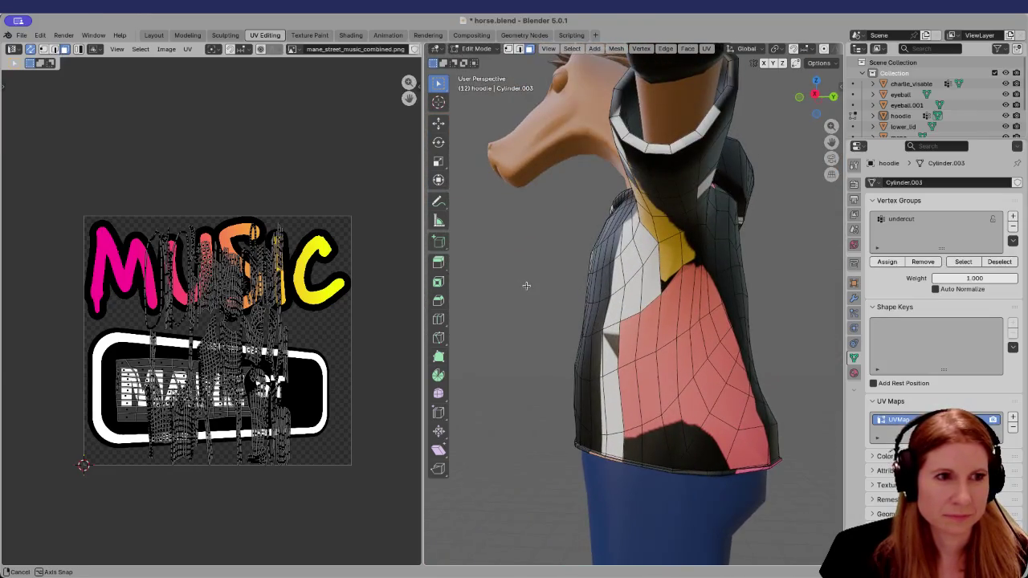
middle_drag(527, 285, 813, 359)
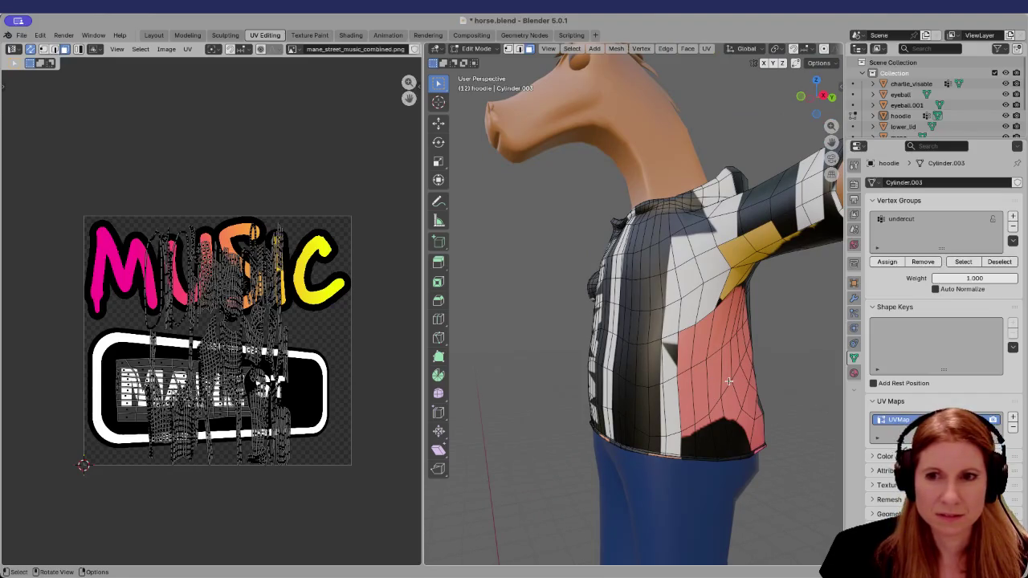
scroll(728, 382, down, 5)
middle_drag(728, 381, 741, 380)
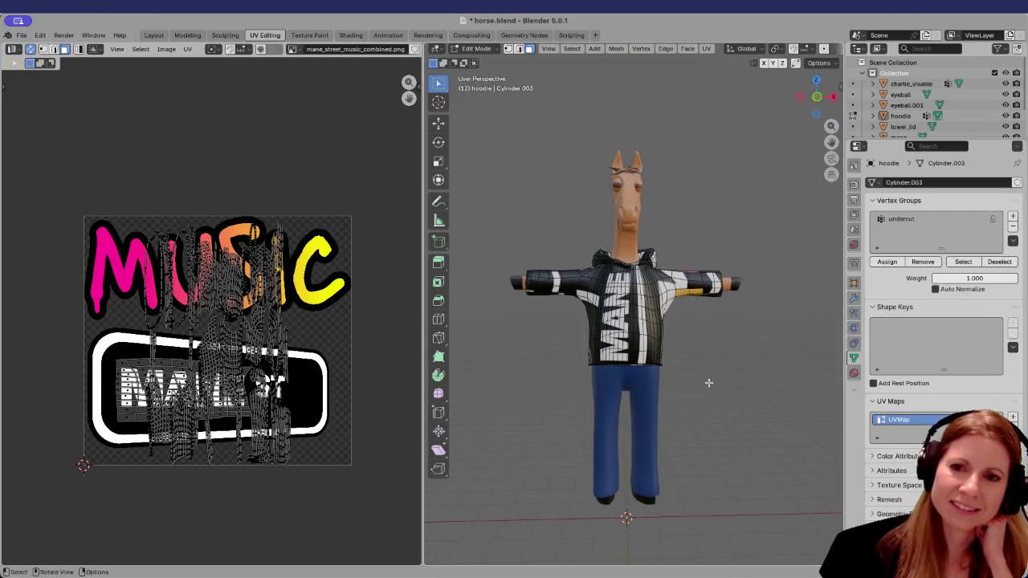
scroll(670, 394, up, 2)
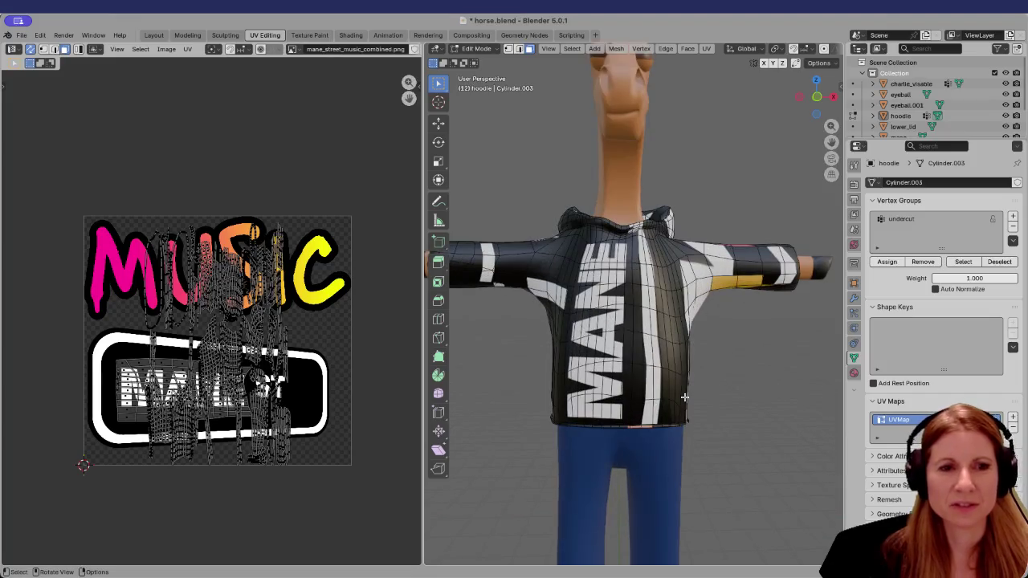
mouse_move(693, 351)
middle_down()
mouse_move(645, 372)
mouse_move(631, 393)
middle_up()
scroll(631, 393, up, 1)
scroll(631, 393, up, 1)
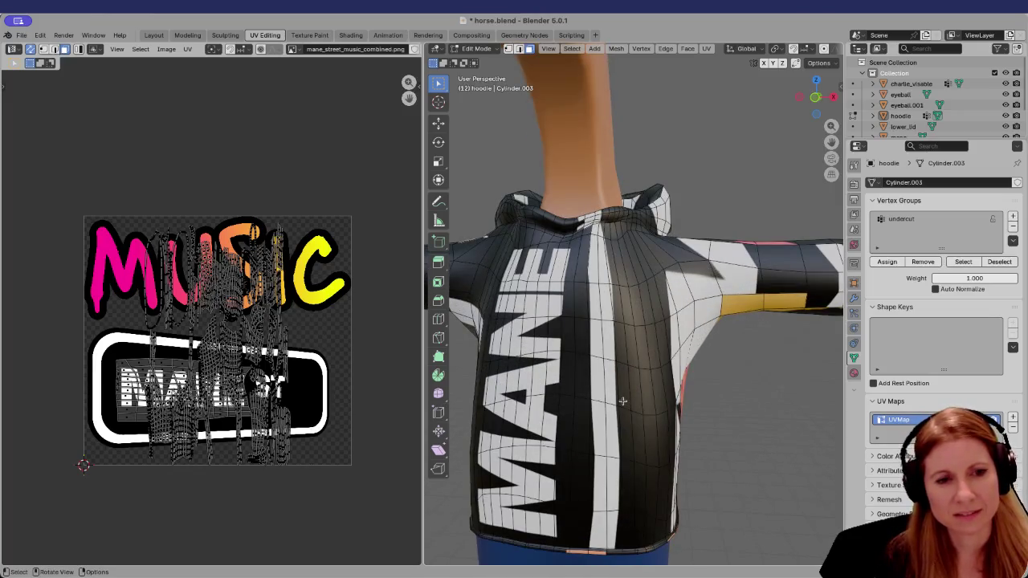
scroll(622, 399, down, 2)
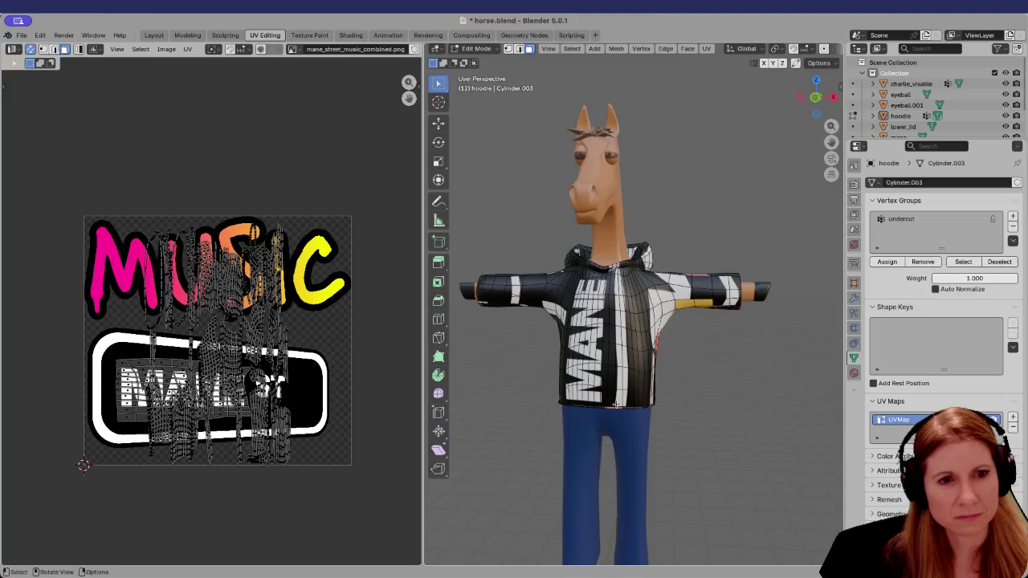
click(616, 405)
scroll(616, 406, up, 5)
Add two hem faces to the selection and move their UVs above the texture image
shift+middle_drag(617, 406, 597, 279)
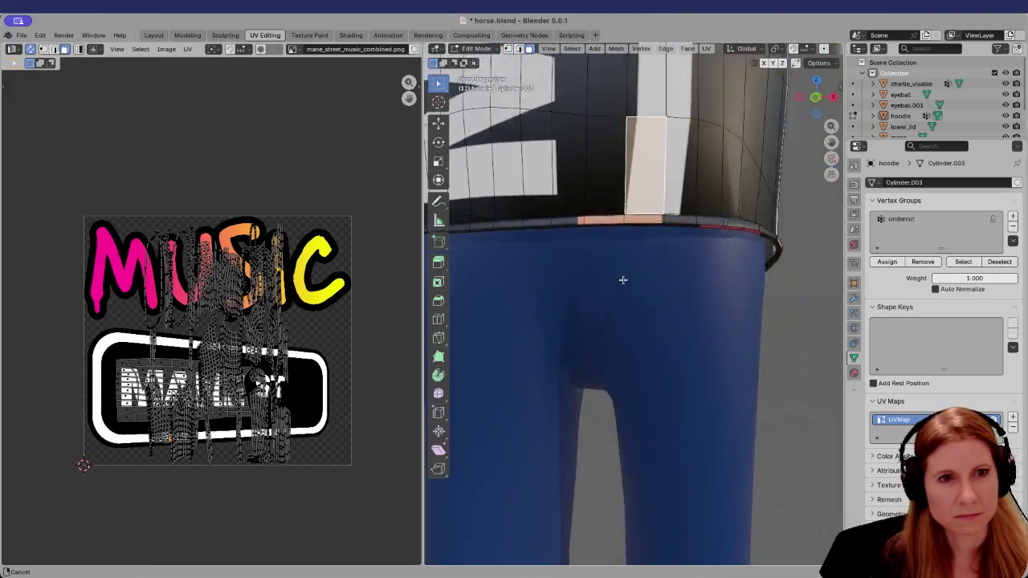
shift+click(572, 258)
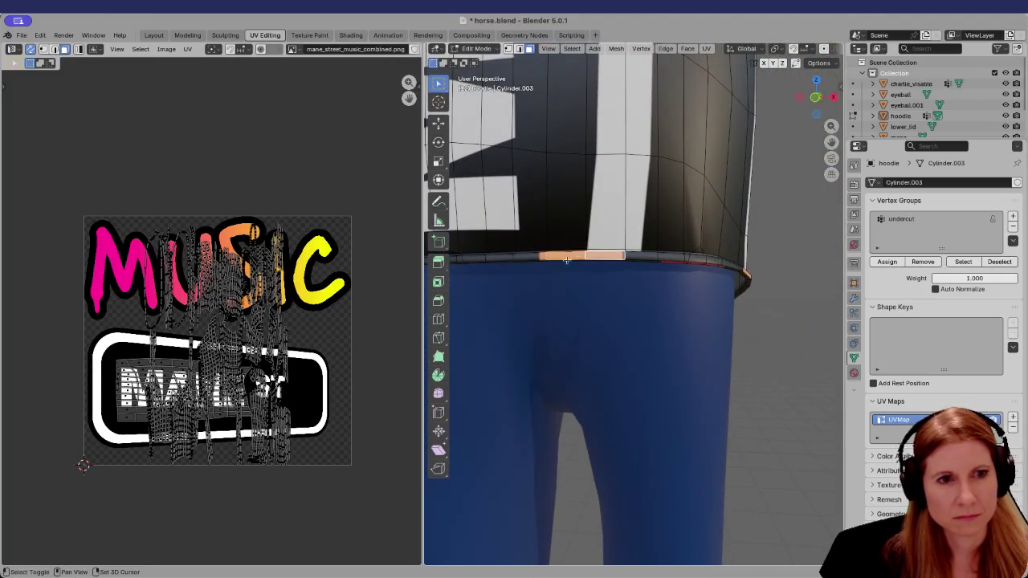
shift+click(541, 257)
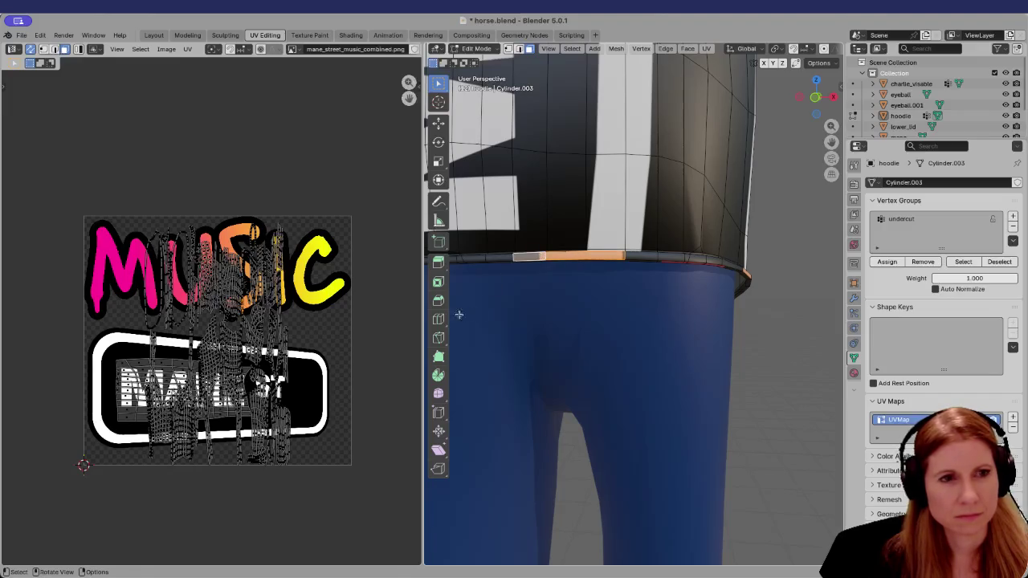
key(g)
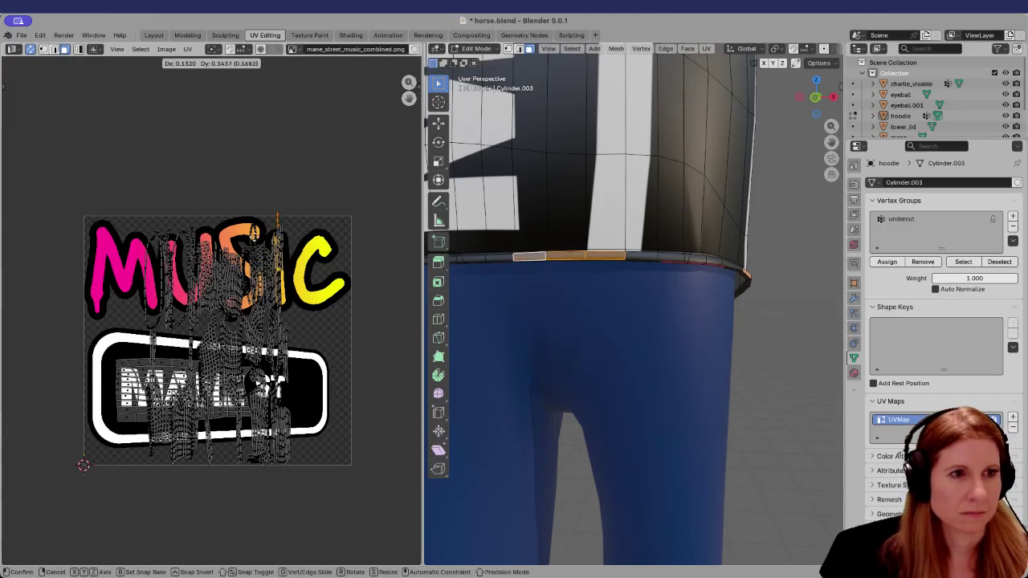
click(256, 211)
mouse_move(696, 378)
ctrl+middle_down()
mouse_move(651, 298)
mouse_move(605, 348)
mouse_move(624, 384)
ctrl+middle_up()
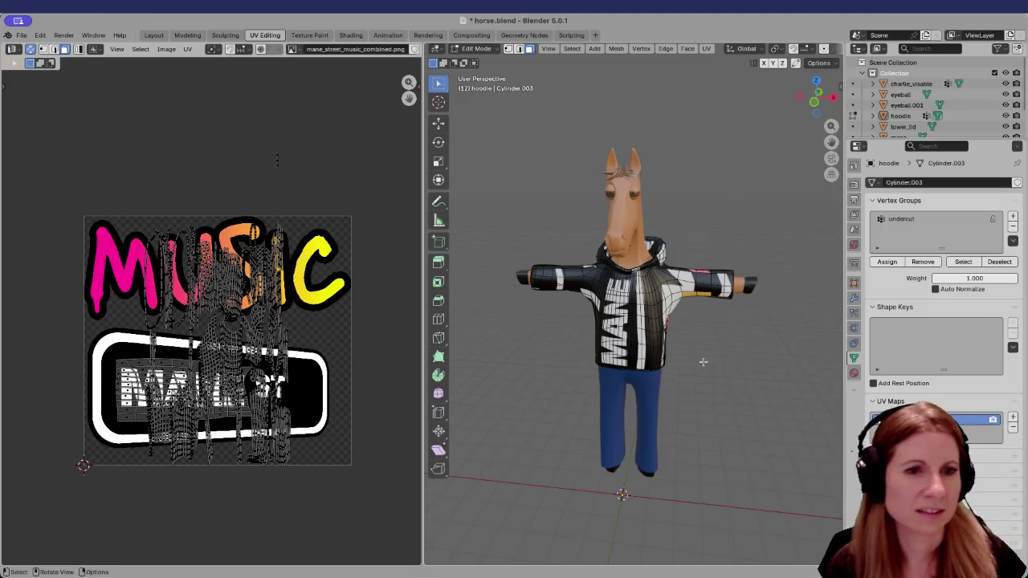
Zoom in on the hoodie front and select a block of upper-chest faces
scroll(635, 406, up, 2)
scroll(636, 406, up, 2)
mouse_move(642, 394)
ctrl+middle_down()
mouse_move(674, 360)
mouse_move(635, 576)
ctrl+middle_up()
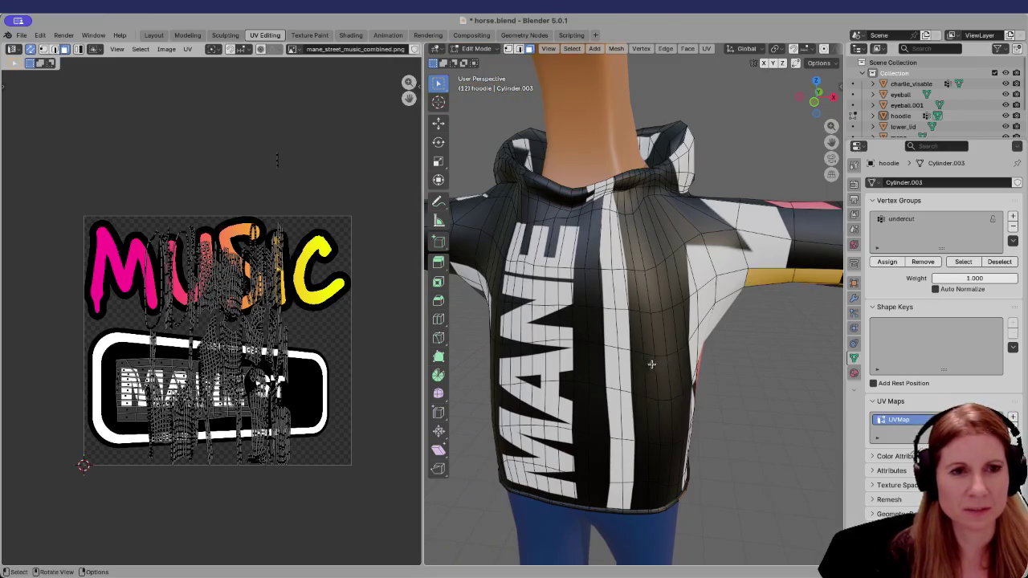
middle_drag(649, 362, 661, 355)
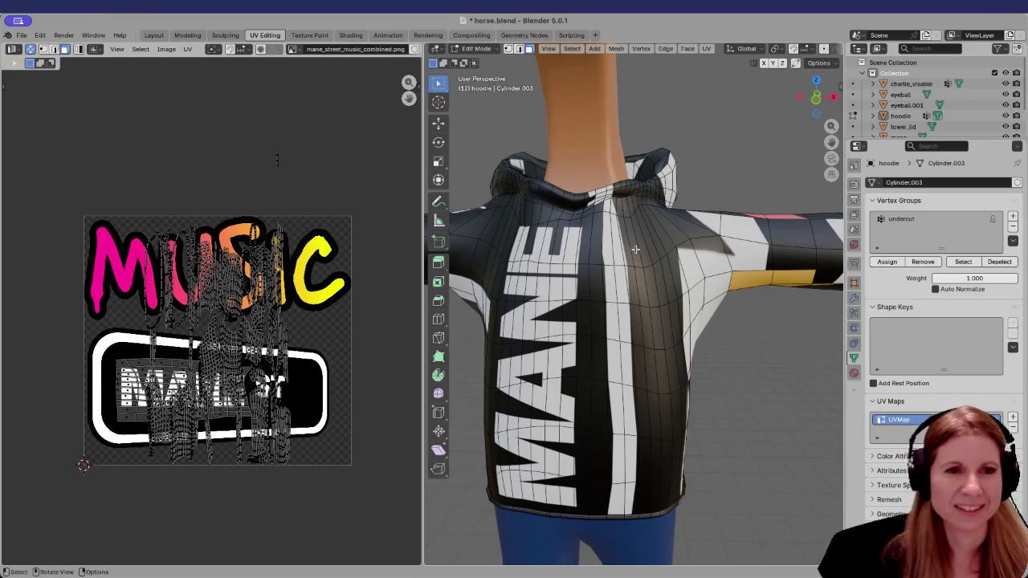
click(635, 250)
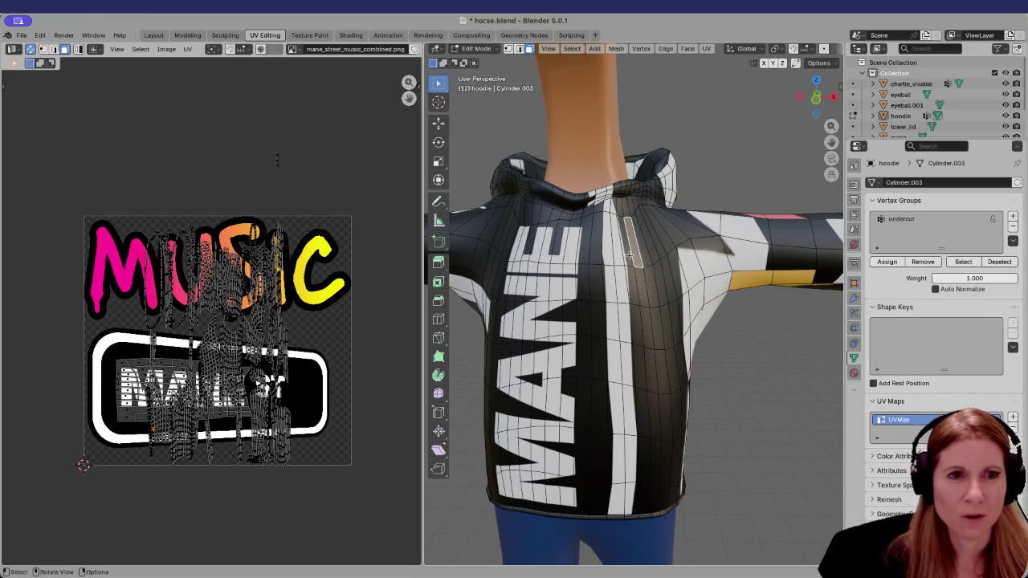
shift+click(651, 254)
shift+click(659, 253)
shift+click(635, 289)
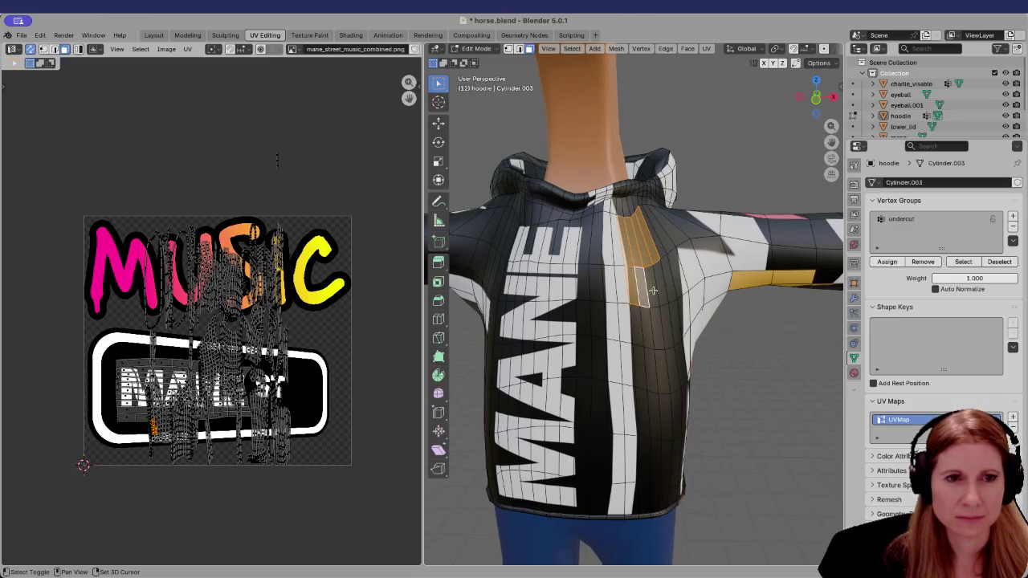
shift+click(660, 289)
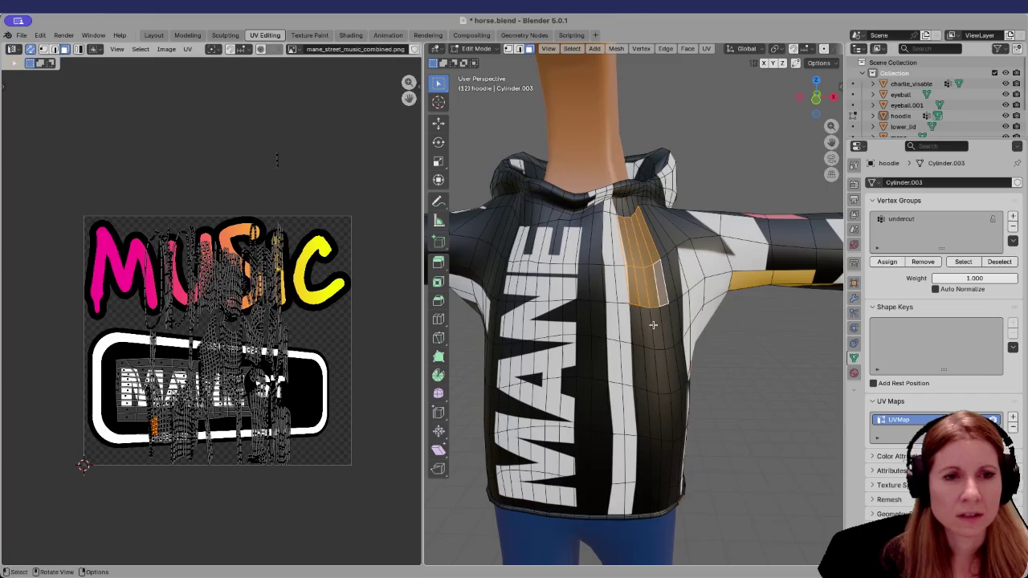
Redo the selection as a vertical strip of chest faces beside MANE
click(650, 327)
click(656, 283)
mouse_move(643, 287)
middle_down()
mouse_move(663, 296)
mouse_move(642, 247)
mouse_move(652, 262)
middle_up()
shift+click(648, 239)
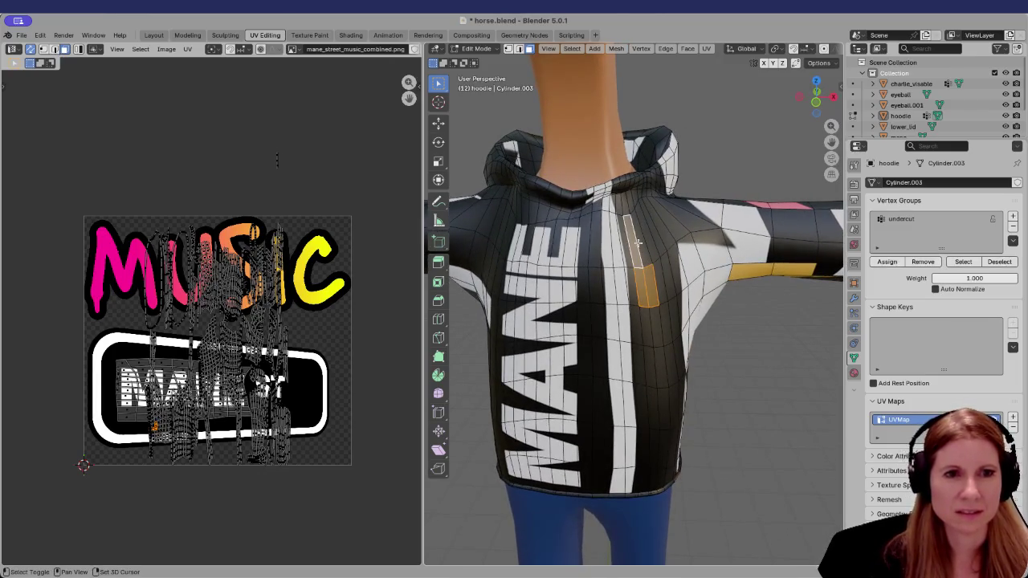
shift+click(658, 284)
shift+click(660, 246)
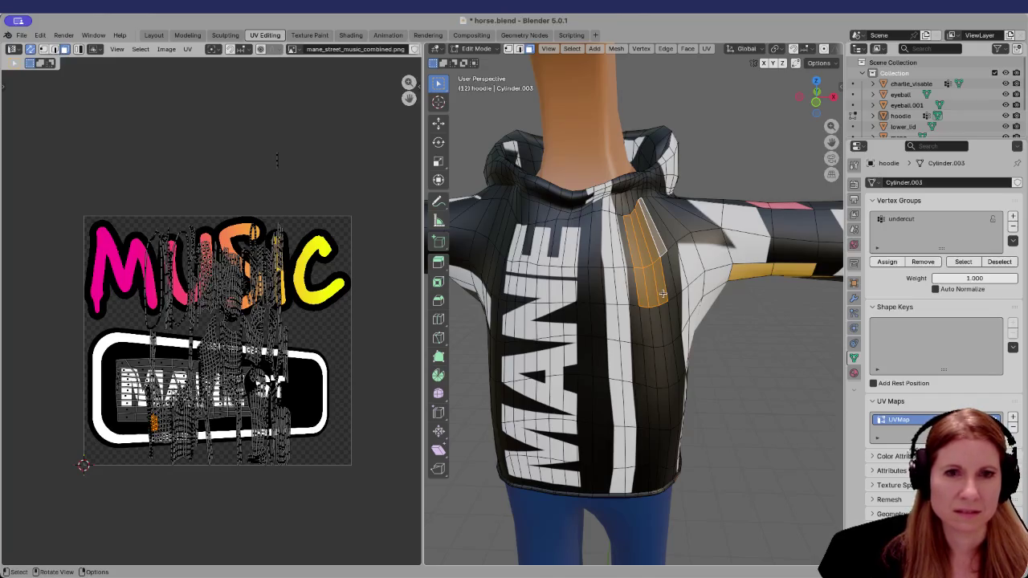
scroll(662, 294, down, 3)
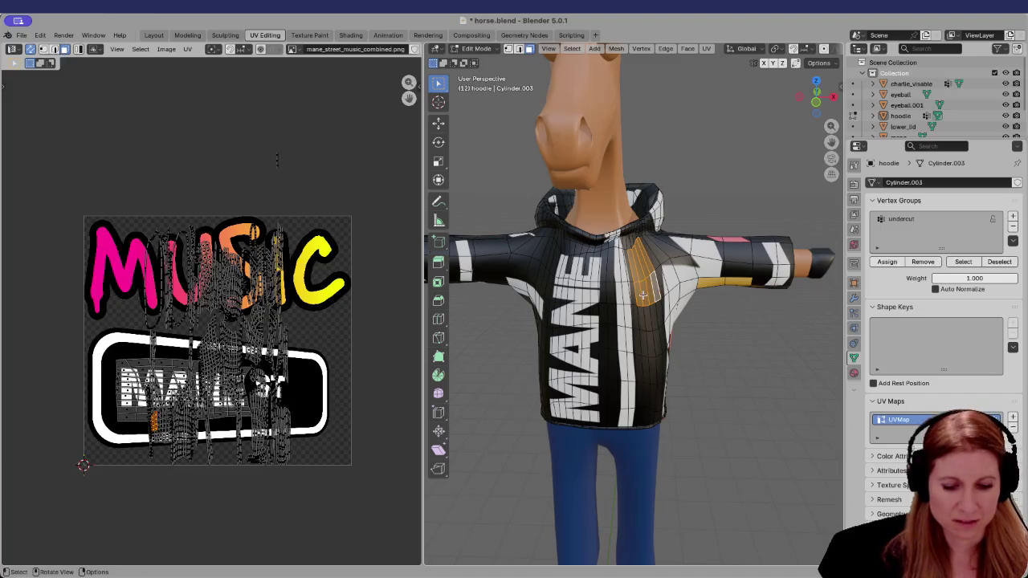
Unwrap the chest strip and rotate its UV island 90° along the texture's left side
key(u)
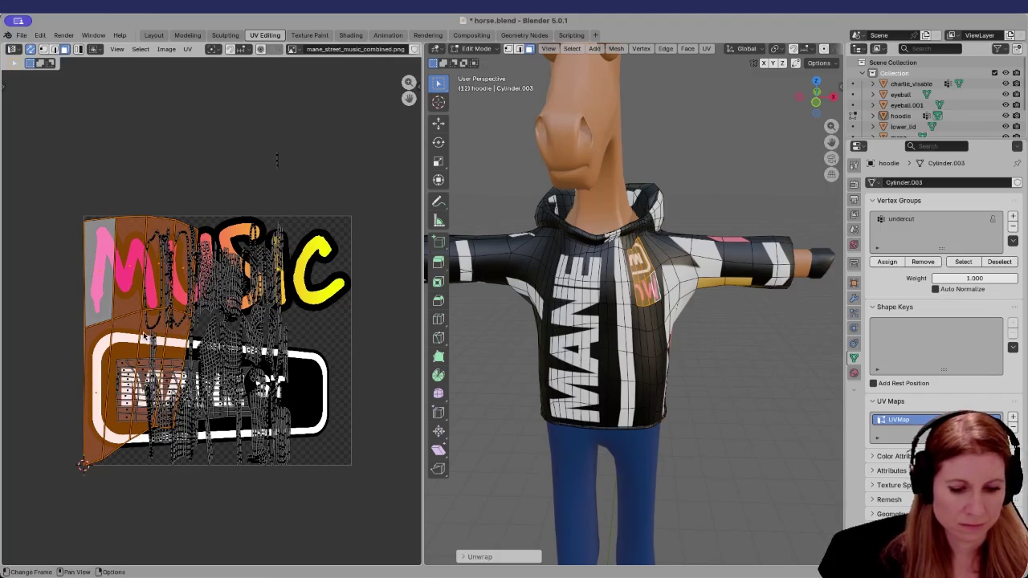
key(r)
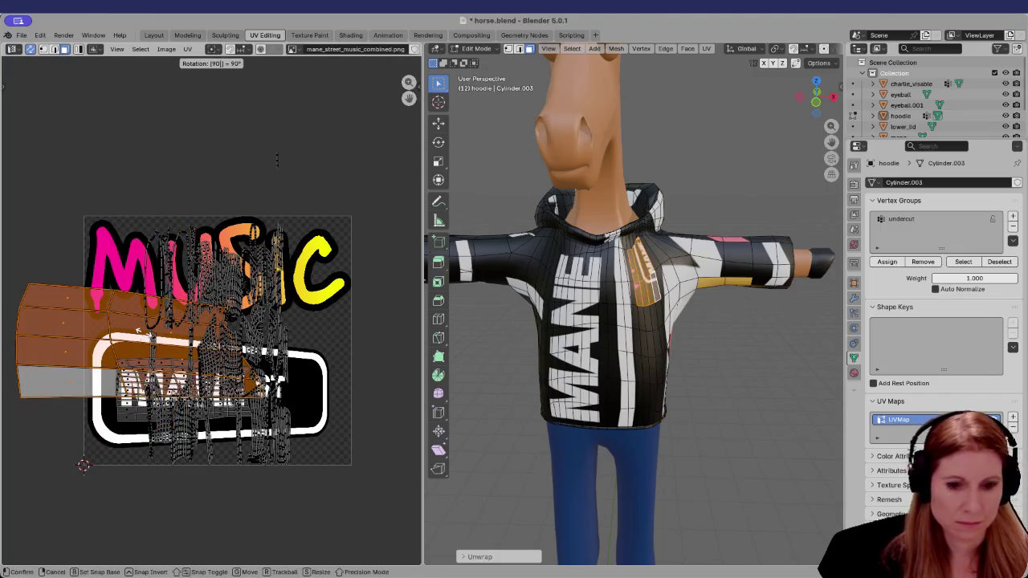
click(144, 332)
key(g)
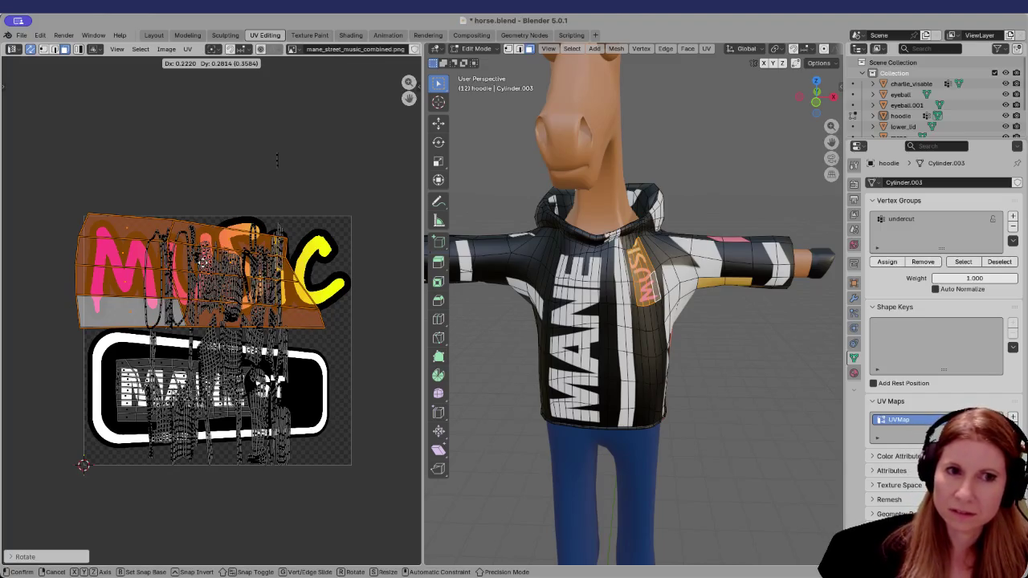
key(Escape)
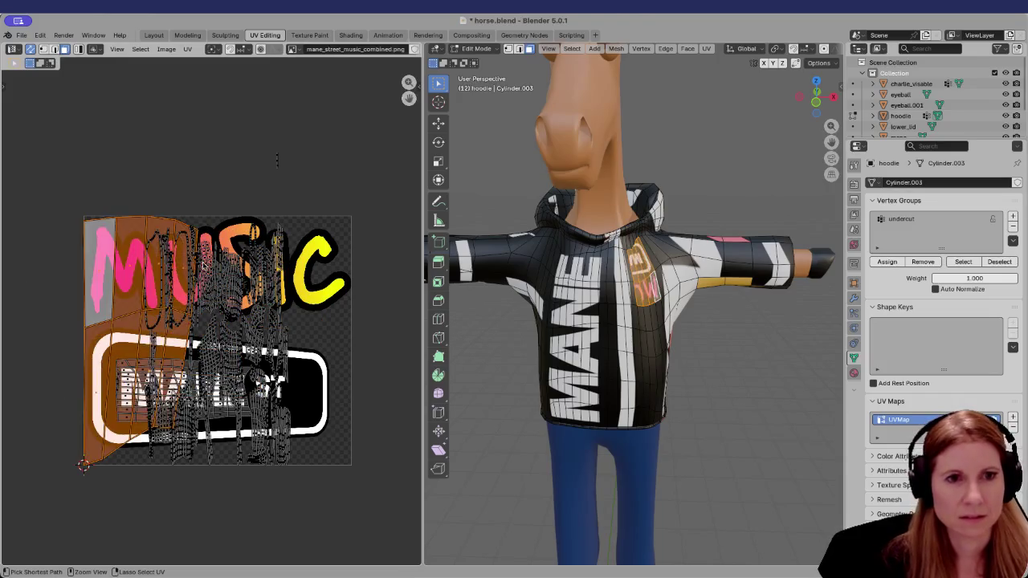
click(643, 273)
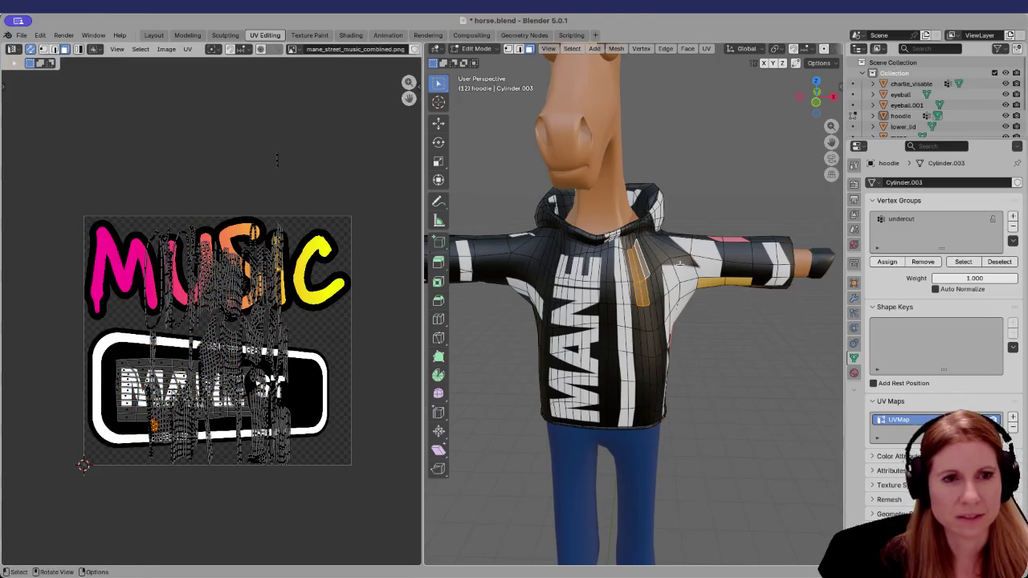
Clear the selection, then reselect the chest strip plus neighbouring shoulder-panel face strips
key(alt+a)
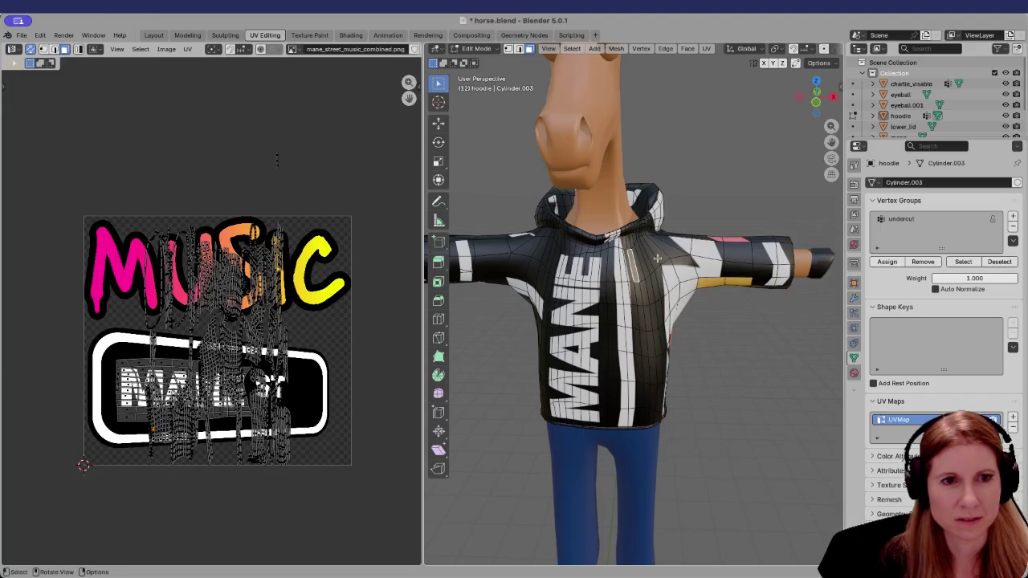
click(639, 266)
scroll(657, 259, up, 5)
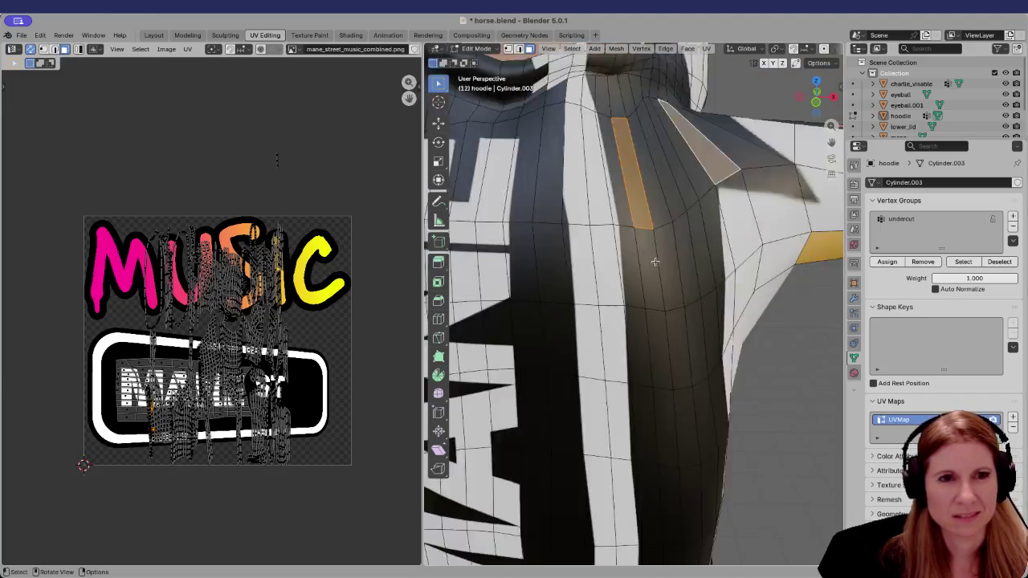
scroll(657, 261, down, 5)
shift+click(659, 245)
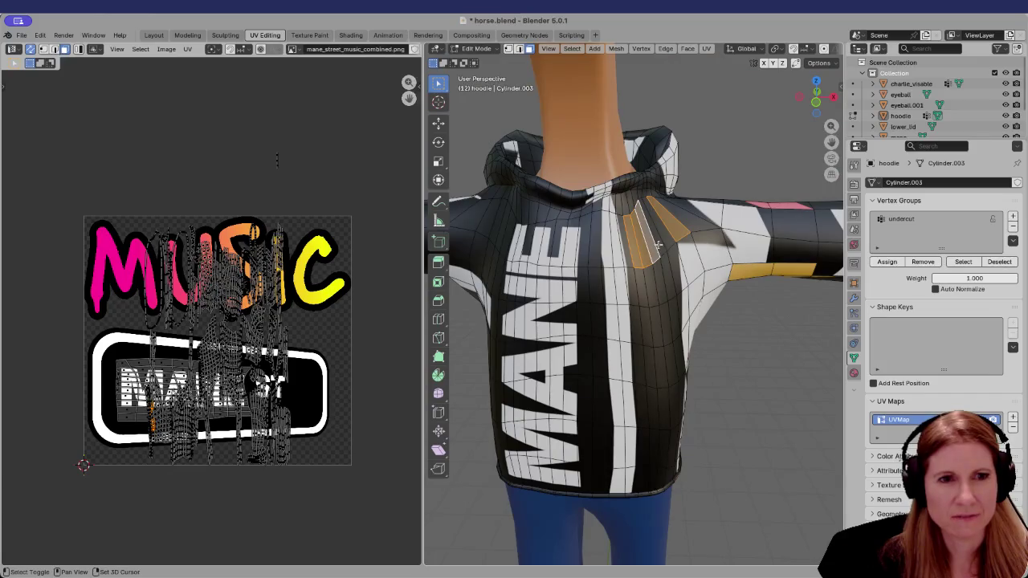
scroll(657, 251, down, 2)
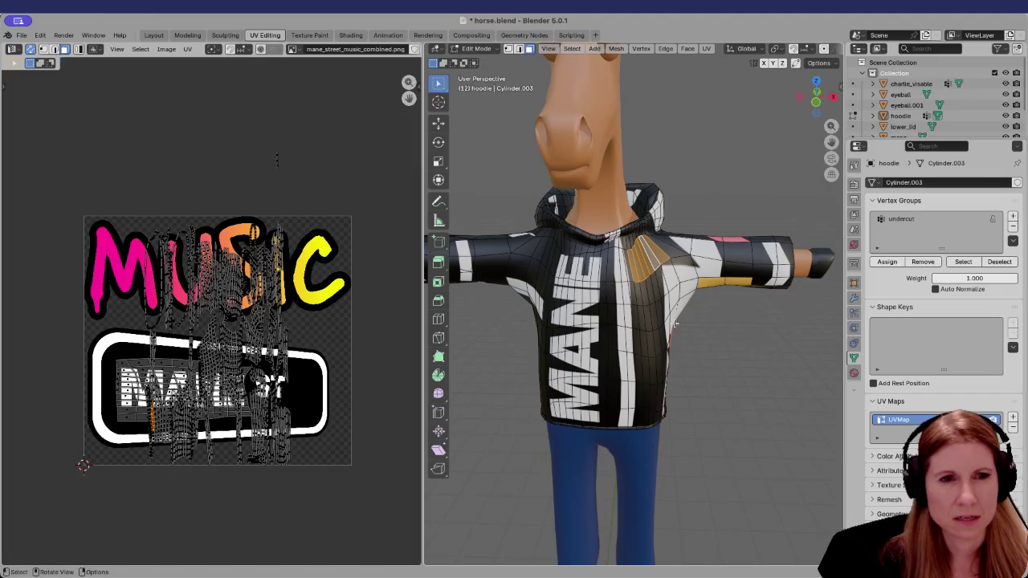
scroll(674, 322, down, 2)
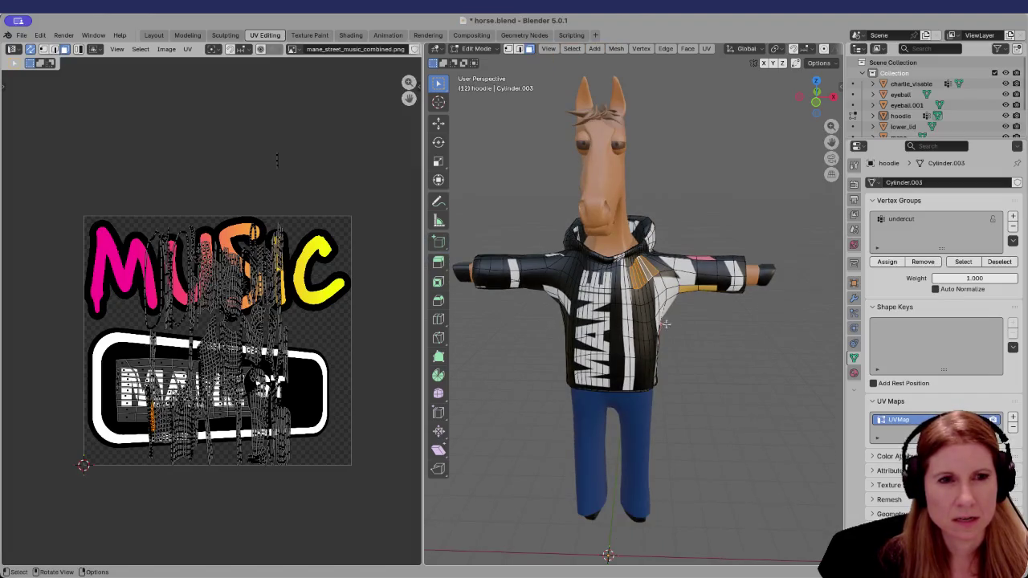
scroll(666, 323, up, 3)
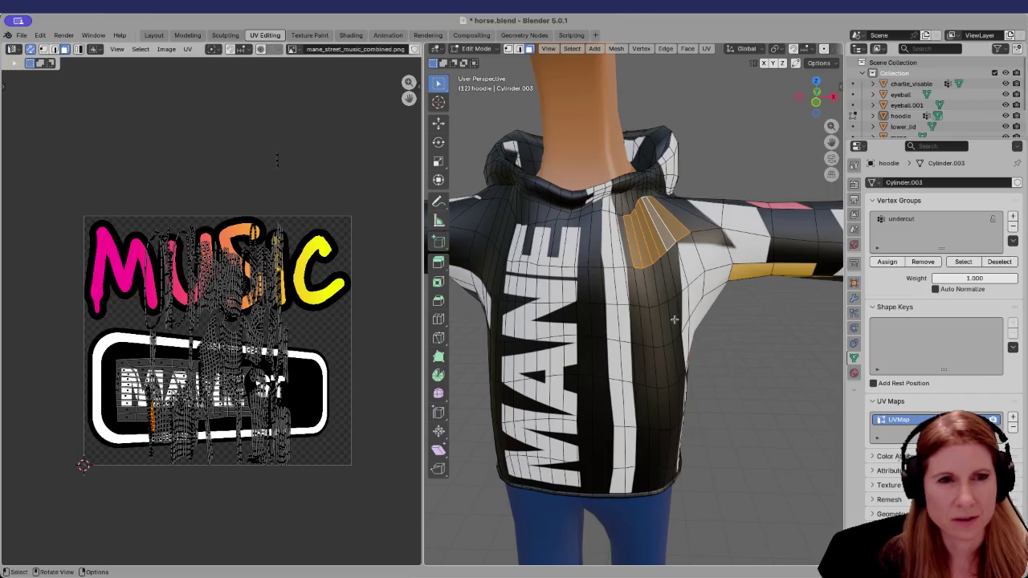
scroll(671, 323, down, 3)
scroll(645, 343, up, 2)
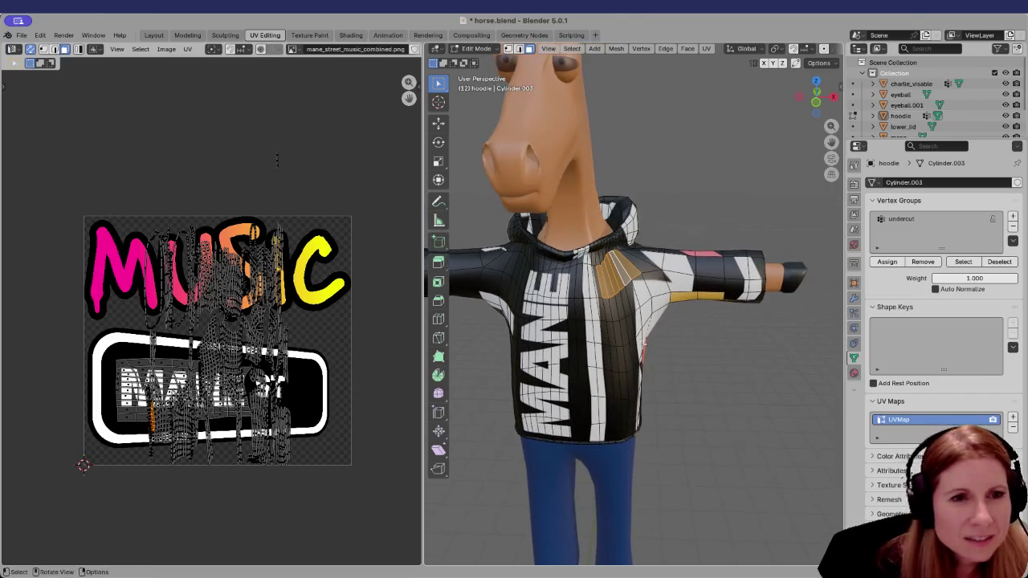
scroll(645, 343, up, 5)
scroll(634, 346, down, 4)
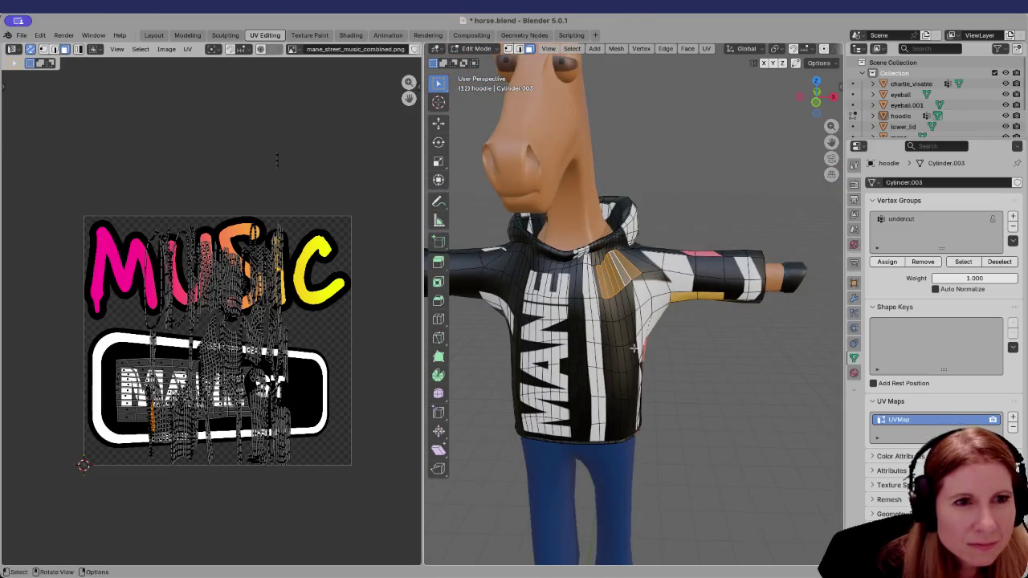
scroll(634, 348, up, 2)
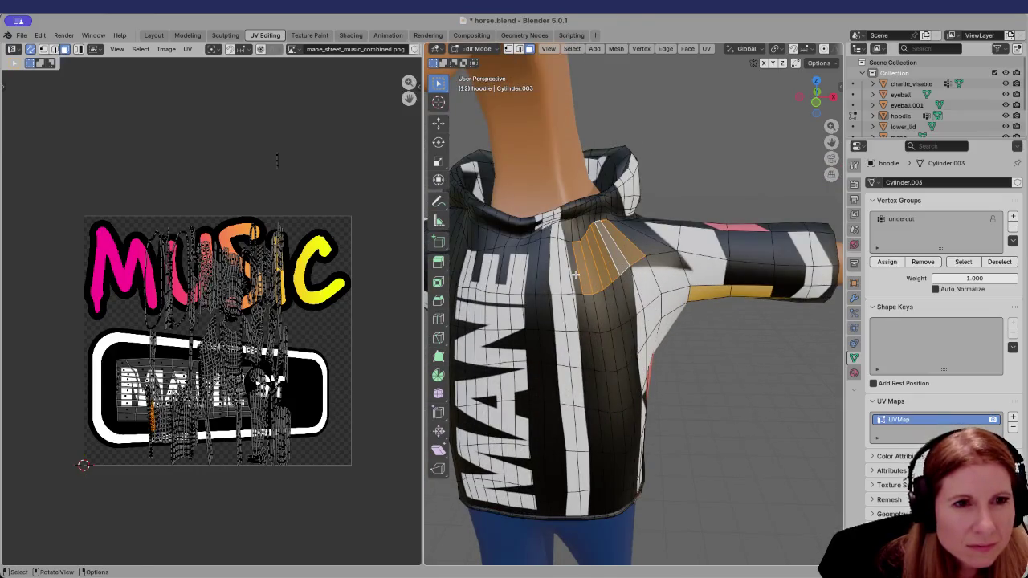
shift+click(575, 275)
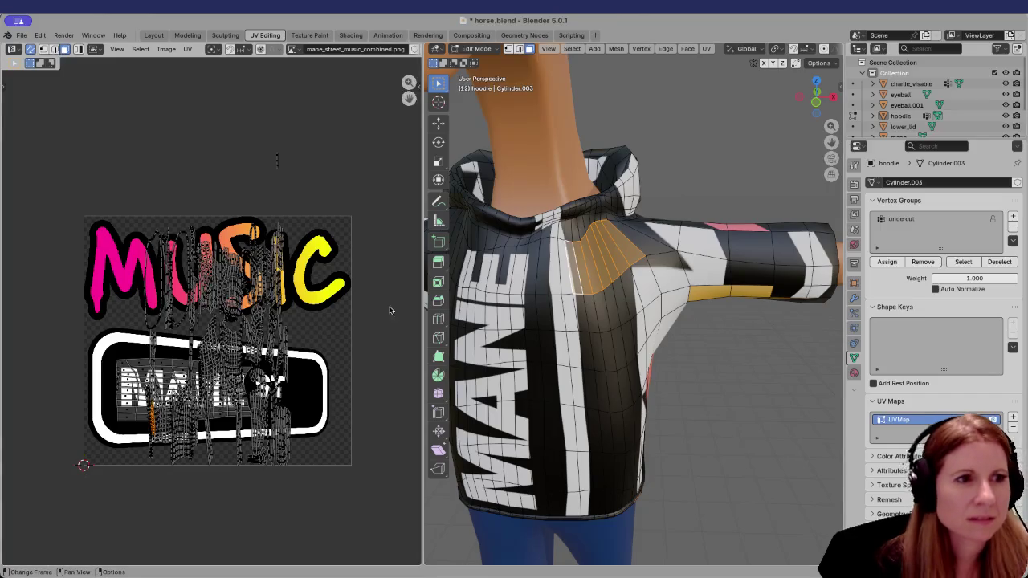
Unwrap the shoulder panel with Minimum Stretch and rotate its UV island 90°
key(u)
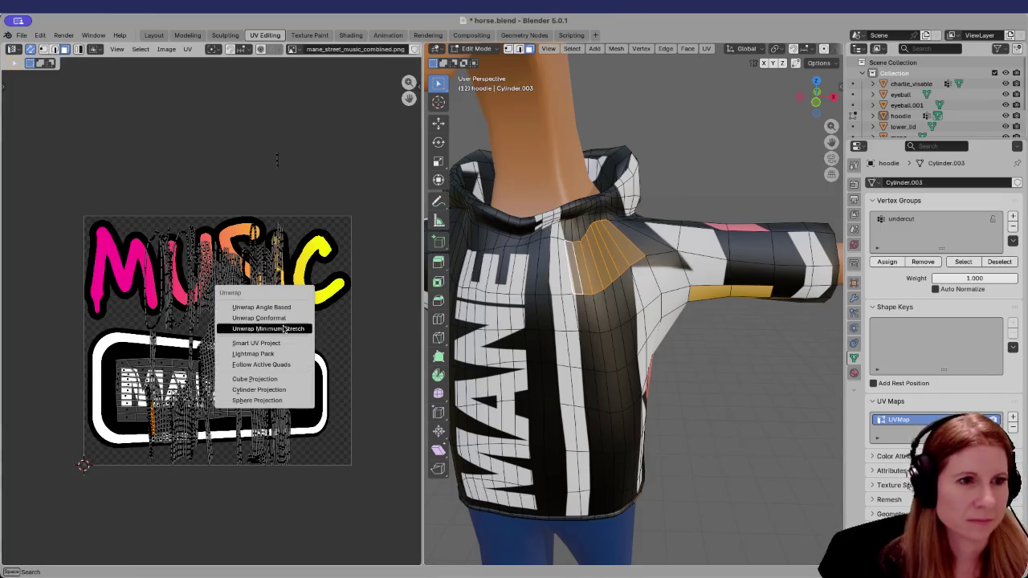
click(283, 329)
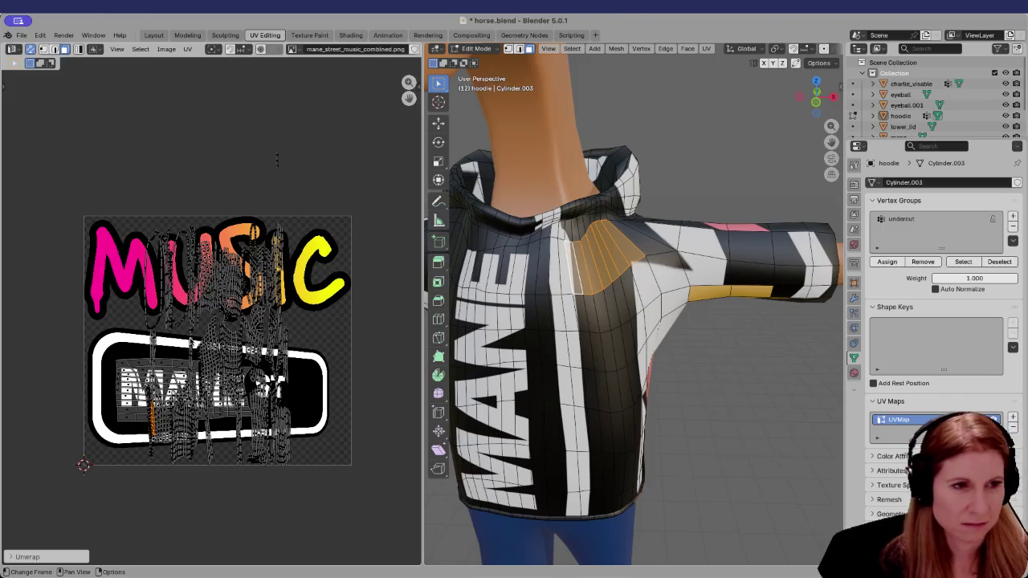
text(r)
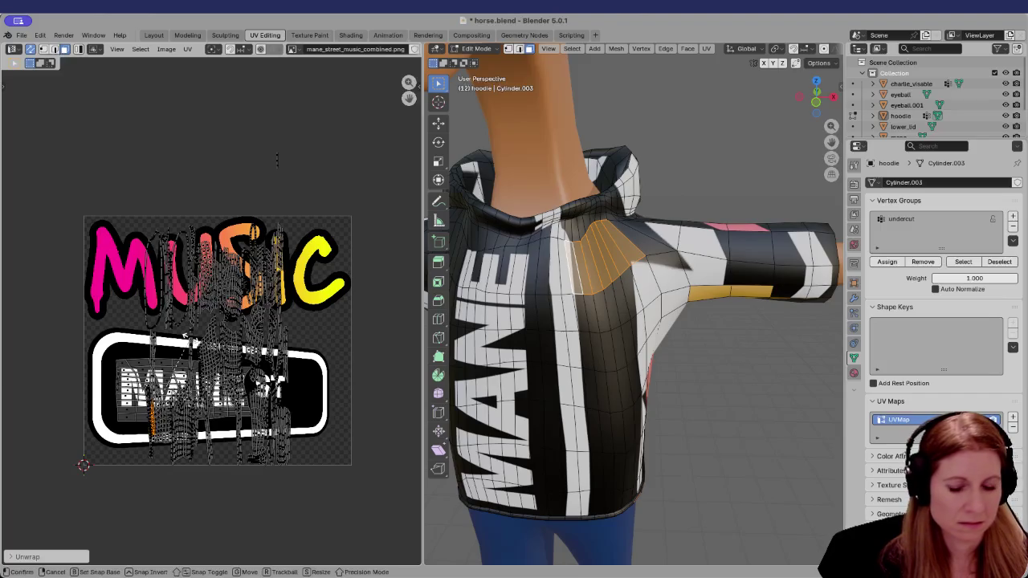
text(90)
key(Return)
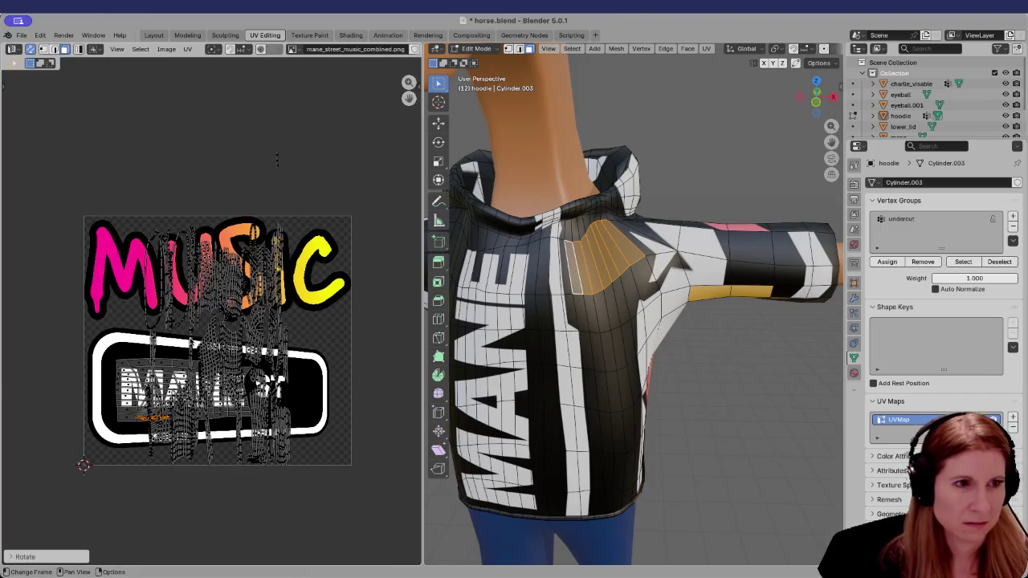
key(g)
key(Escape)
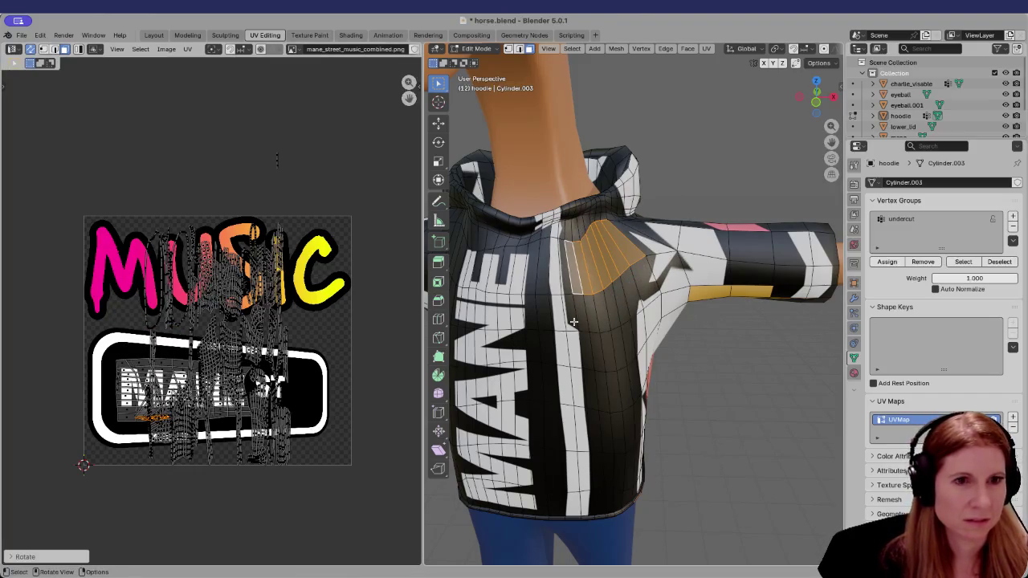
Re-unwrap the shoulder panel with Minimum Stretch and rotate the island to line up with MUSIC
key(u)
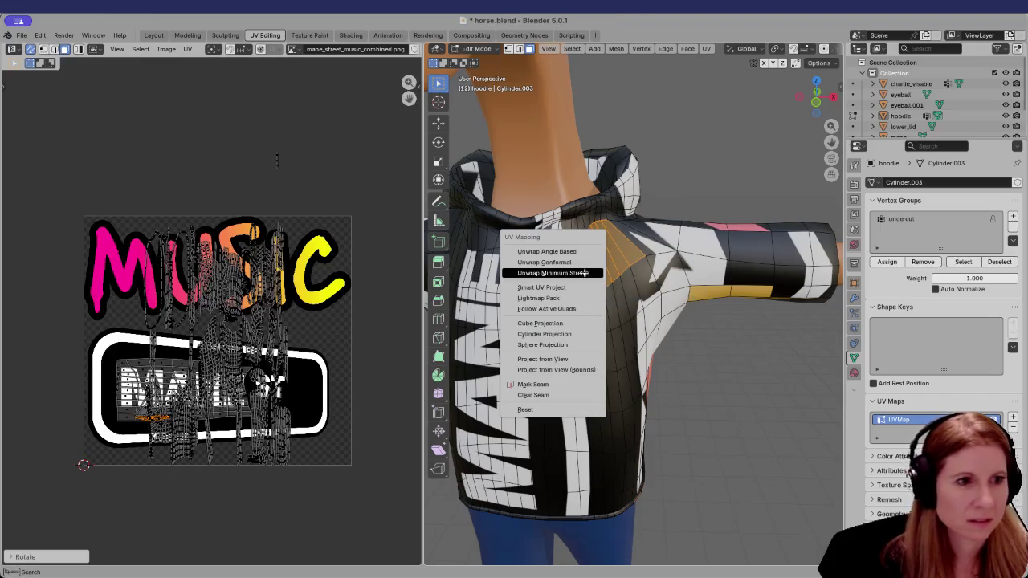
click(586, 274)
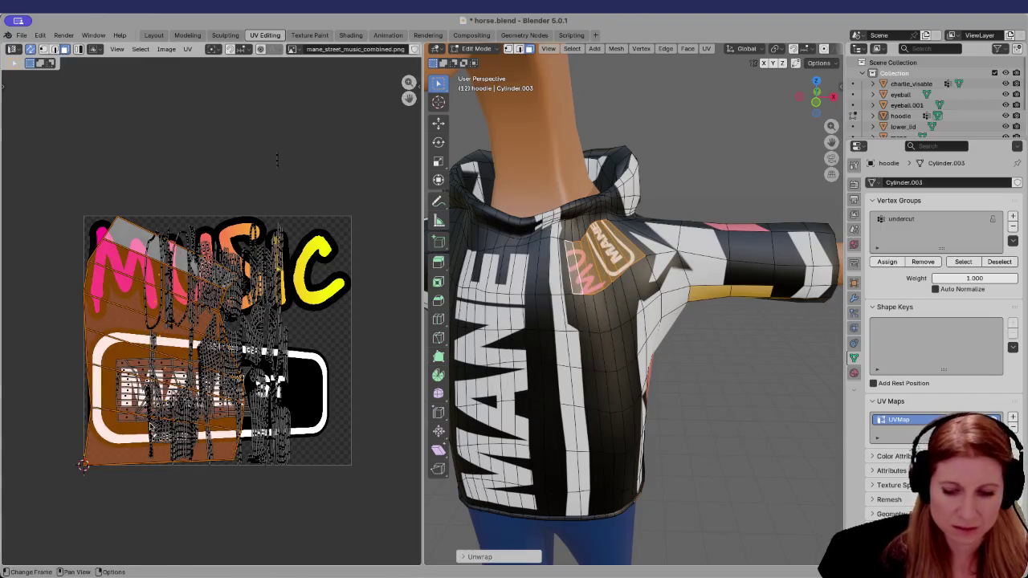
key(r)
key(Return)
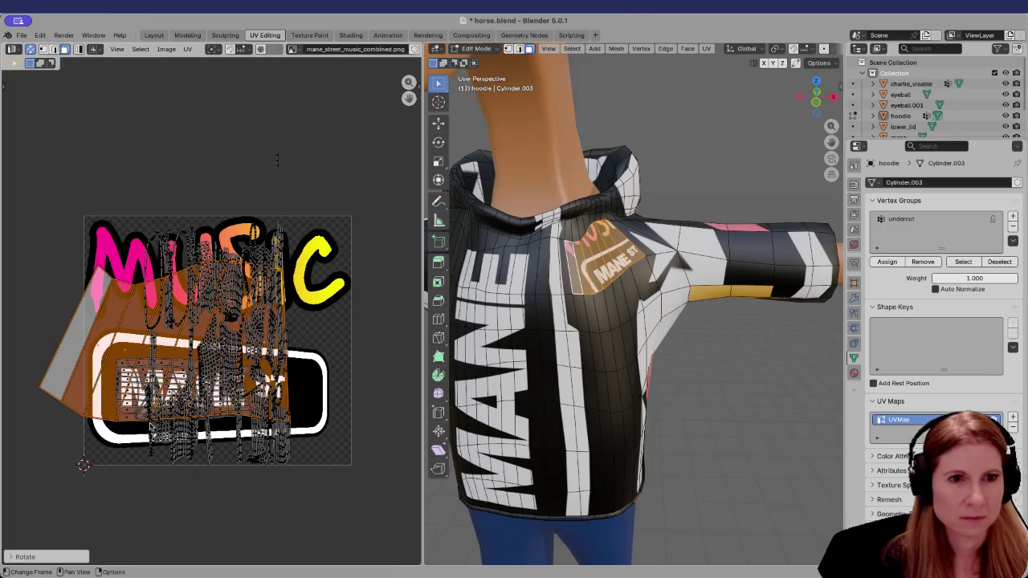
Move the UV island over the MUSIC lettering and scale it to about 1.17
key(g)
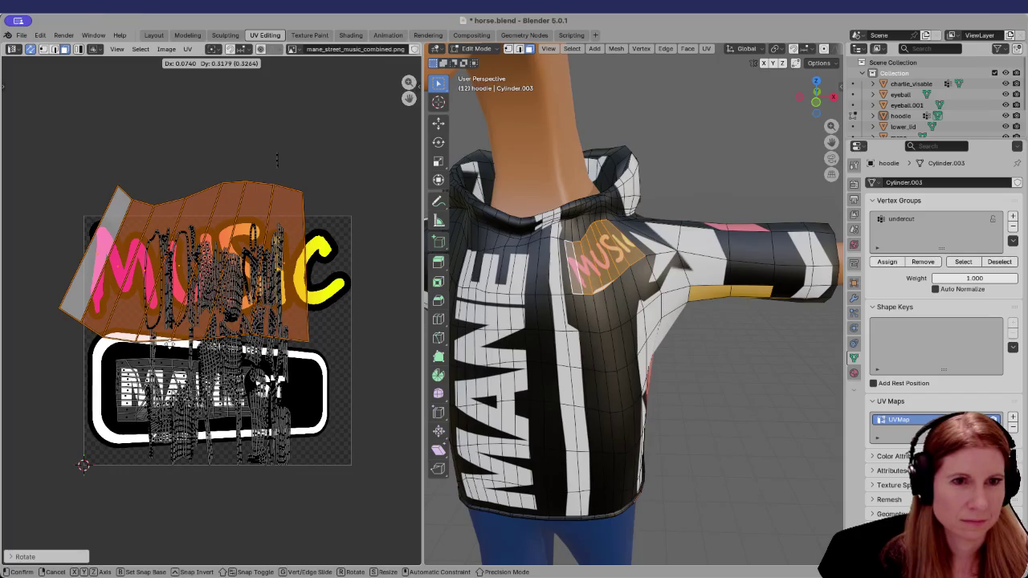
click(181, 342)
key(s)
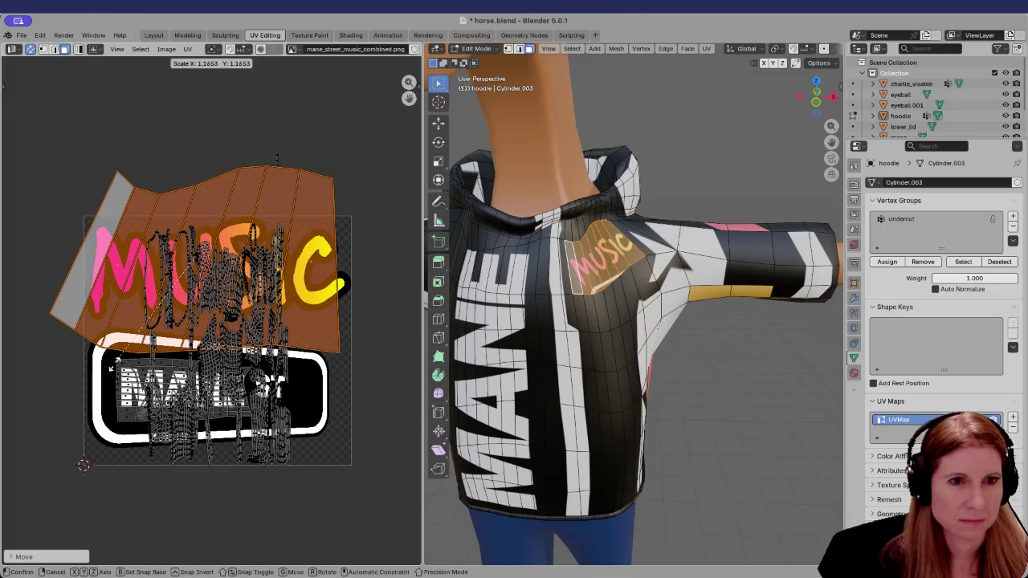
click(113, 364)
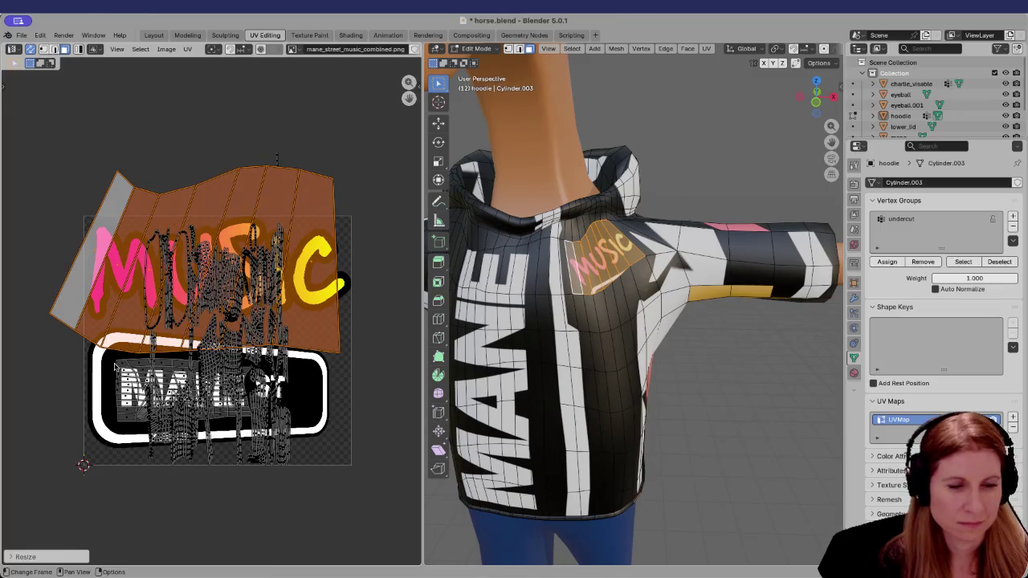
key(g)
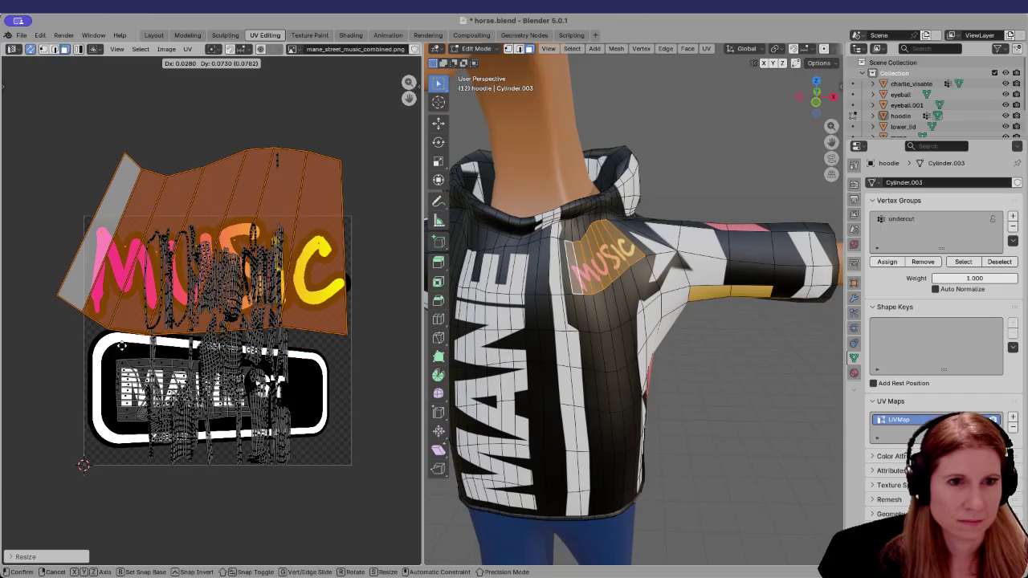
click(121, 345)
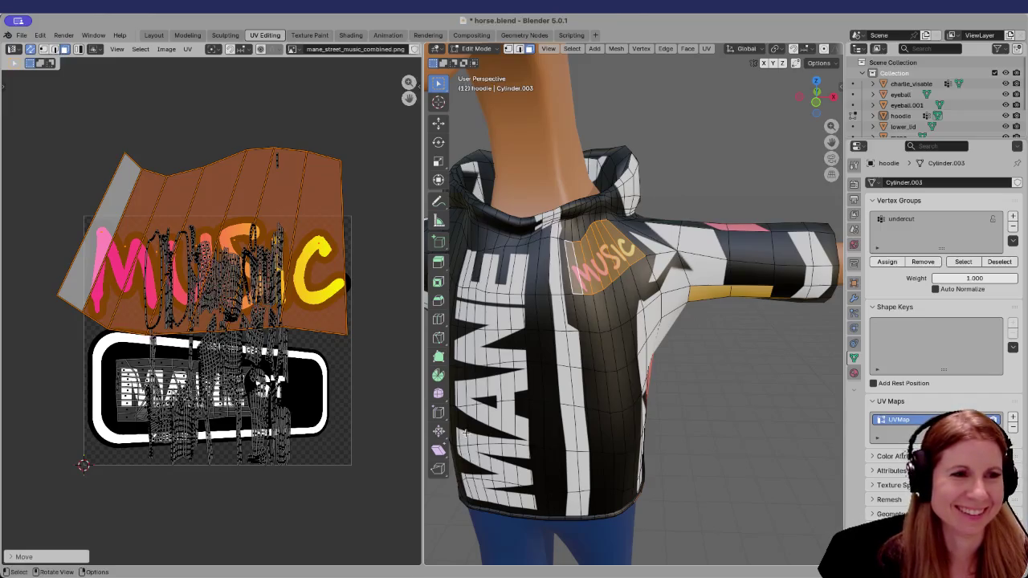
scroll(210, 314, down, 1)
click(727, 406)
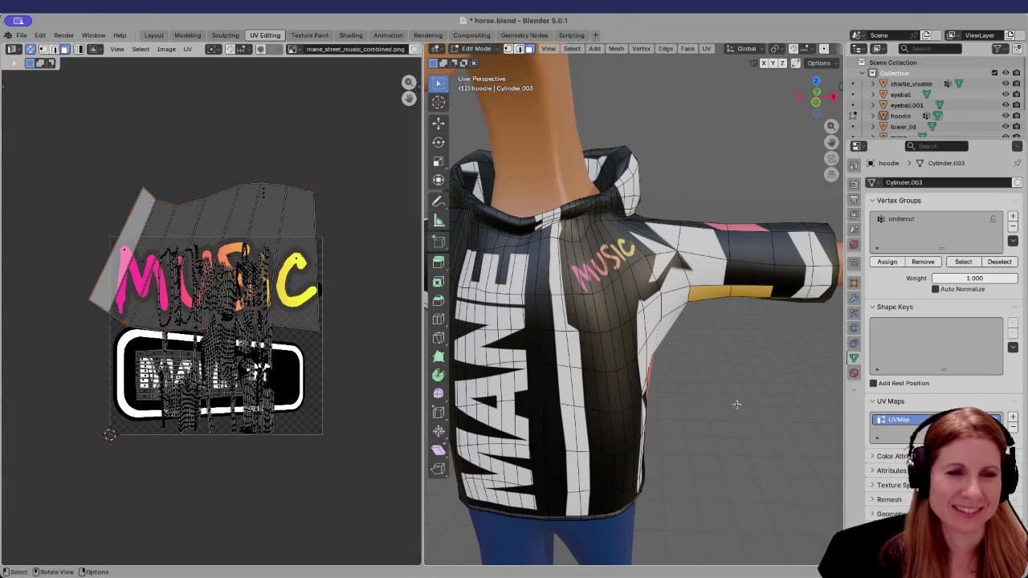
middle_drag(723, 407, 658, 414)
scroll(658, 413, down, 4)
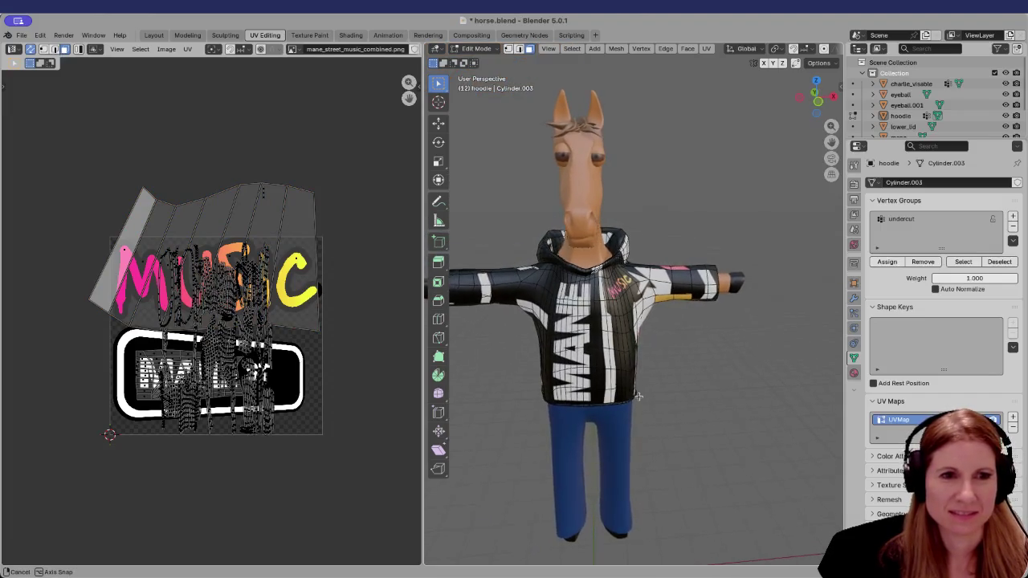
scroll(658, 413, up, 1)
scroll(661, 414, up, 2)
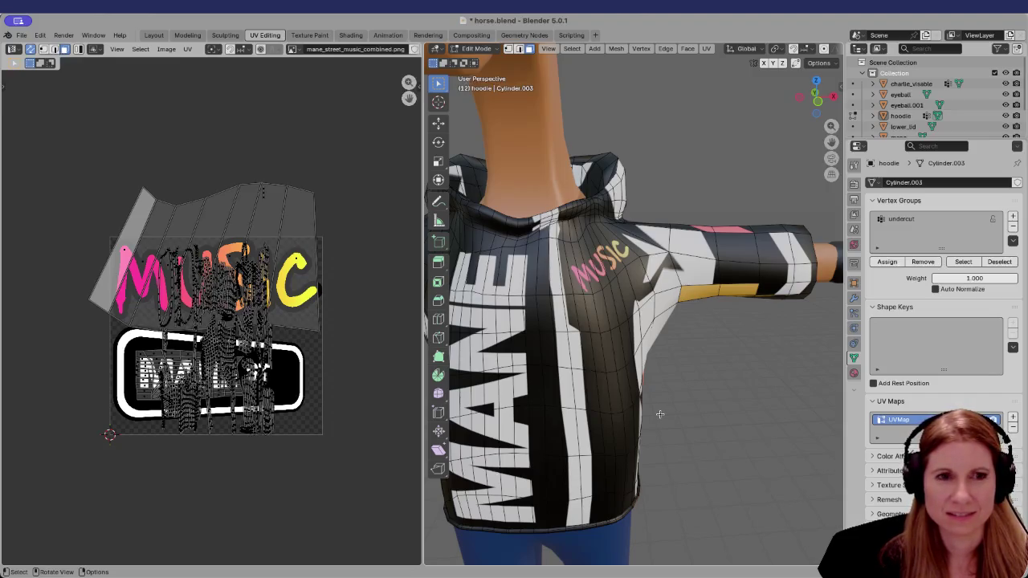
scroll(655, 410, down, 3)
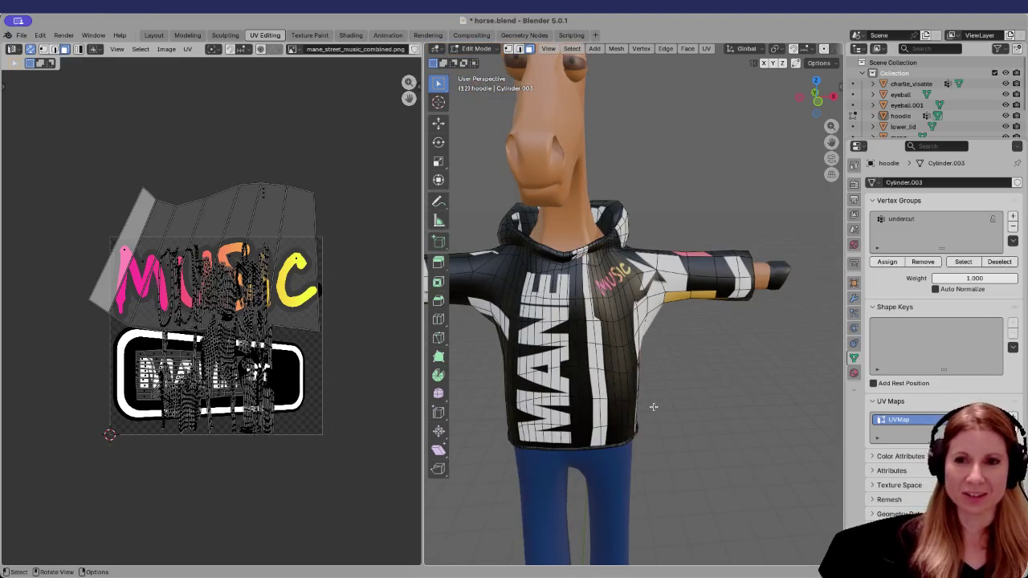
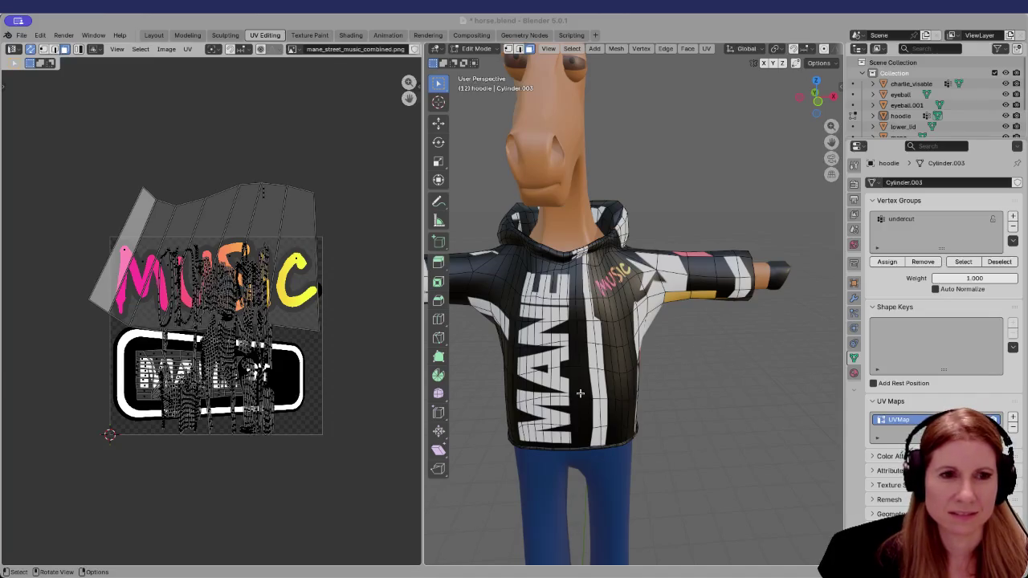
Orbit and zoom around the horse to inspect the hoodie's front, side and arm
middle_drag(580, 392, 566, 380)
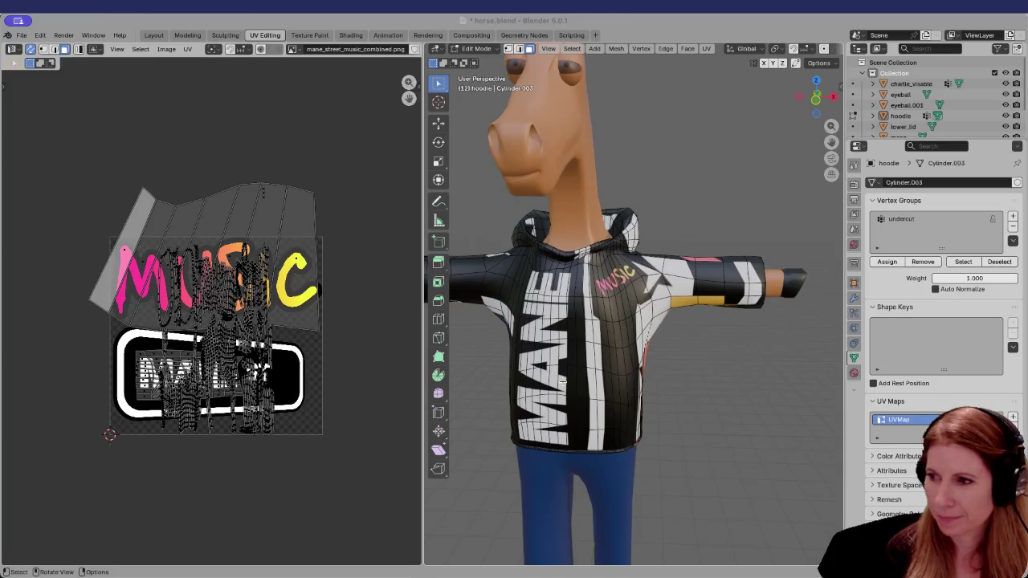
mouse_move(559, 371)
middle_down()
mouse_move(583, 357)
mouse_move(549, 357)
middle_up()
scroll(548, 356, down, 3)
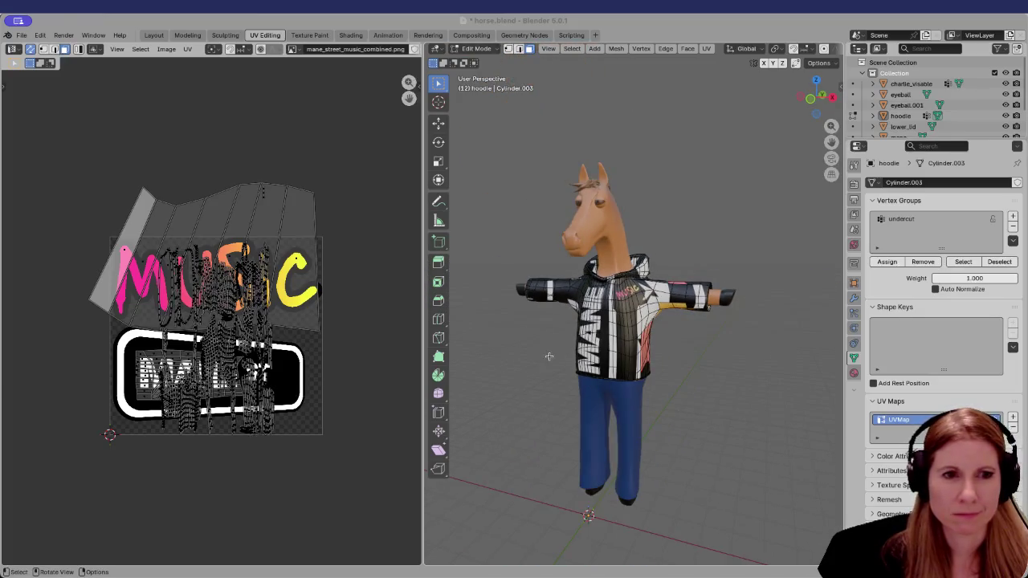
scroll(544, 358, up, 2)
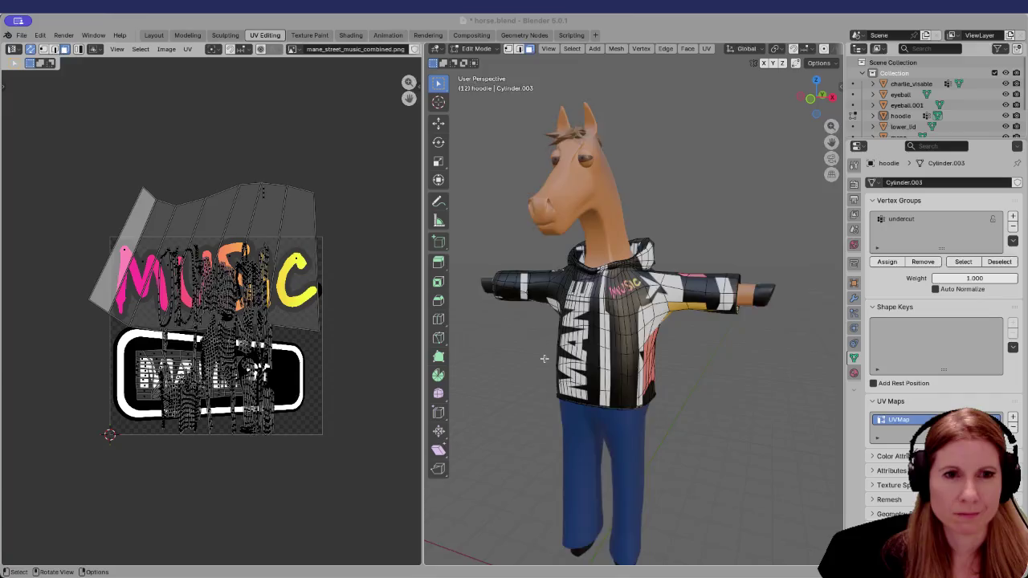
scroll(545, 360, up, 2)
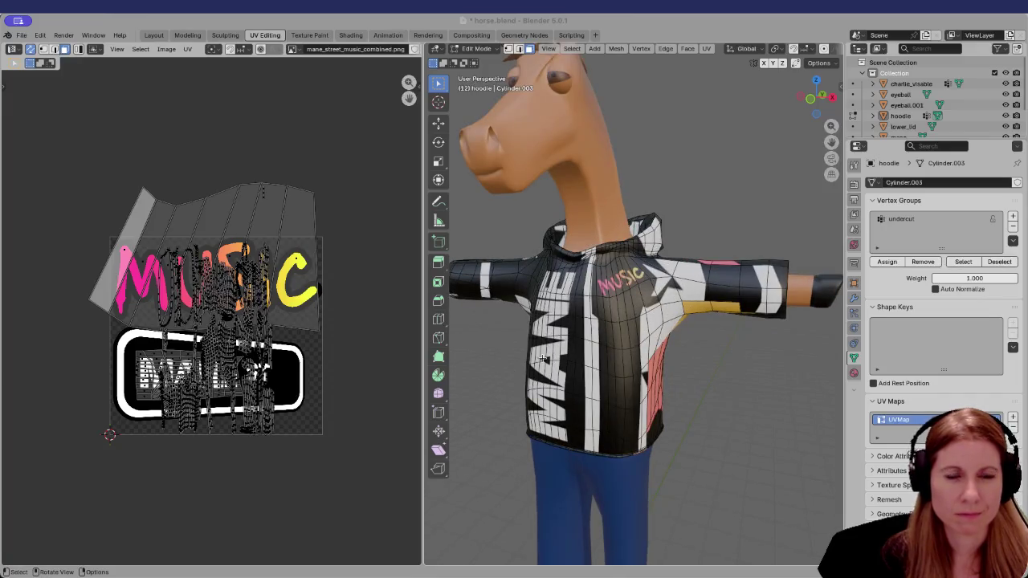
scroll(543, 358, down, 3)
mouse_move(543, 357)
middle_down()
mouse_move(755, 351)
mouse_move(684, 359)
middle_up()
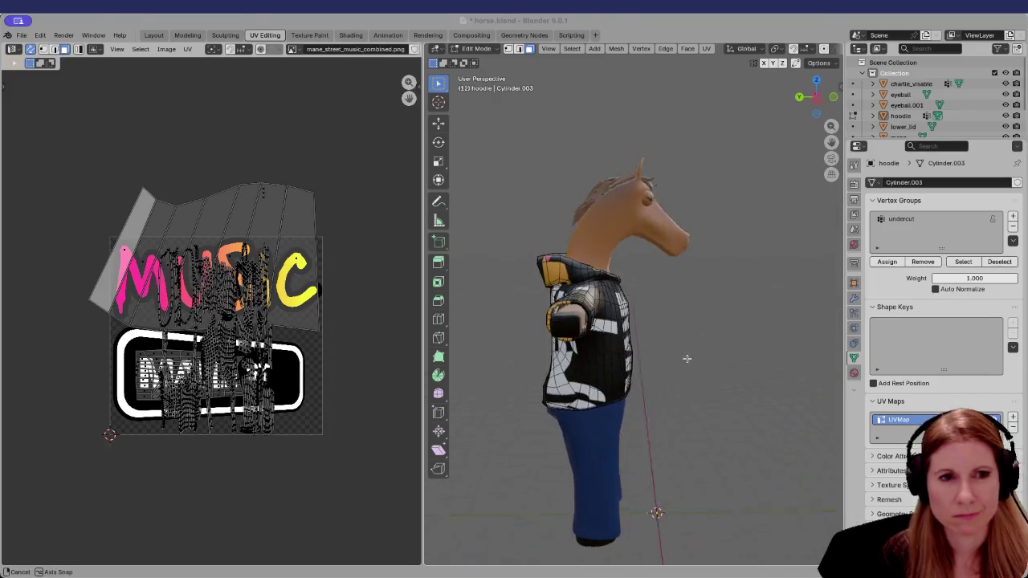
mouse_move(685, 359)
middle_down()
mouse_move(580, 389)
mouse_move(569, 354)
middle_up()
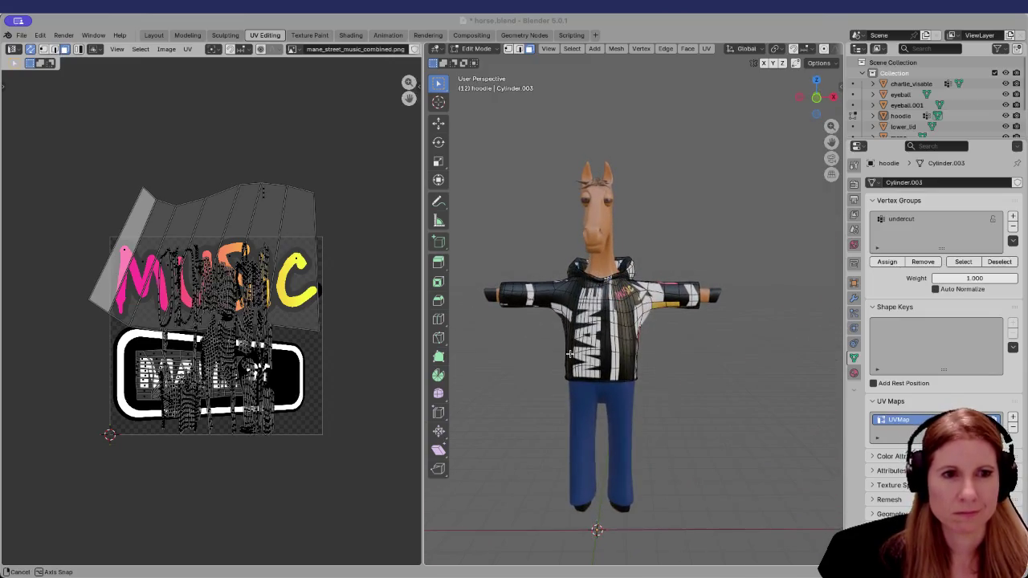
scroll(656, 366, up, 4)
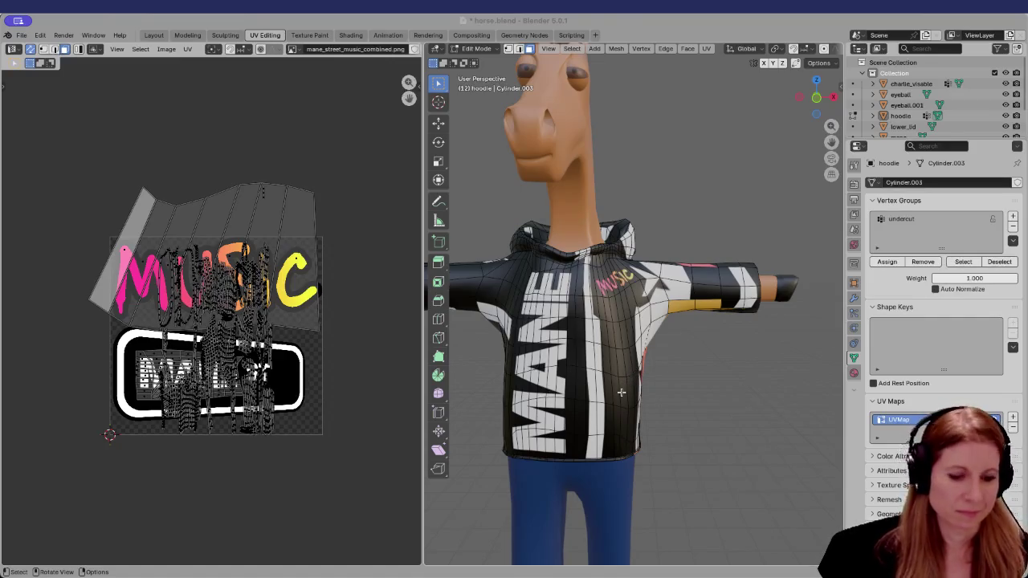
mouse_move(621, 392)
middle_down()
mouse_move(606, 344)
mouse_move(556, 345)
middle_up()
scroll(514, 372, up, 3)
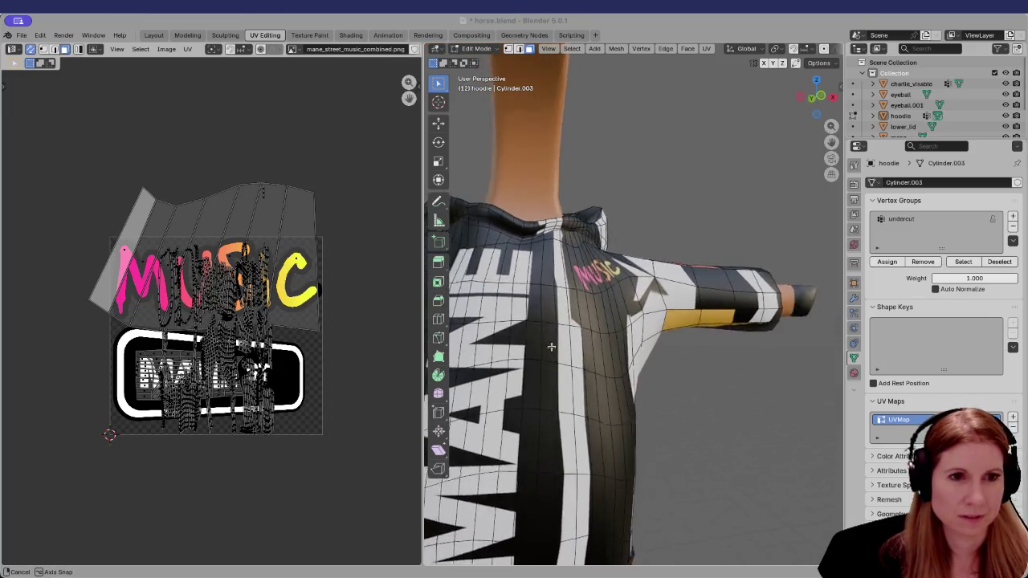
scroll(556, 344, down, 5)
mouse_move(556, 347)
middle_down()
mouse_move(589, 386)
mouse_move(583, 393)
mouse_move(622, 392)
mouse_move(562, 319)
middle_up()
scroll(582, 393, up, 3)
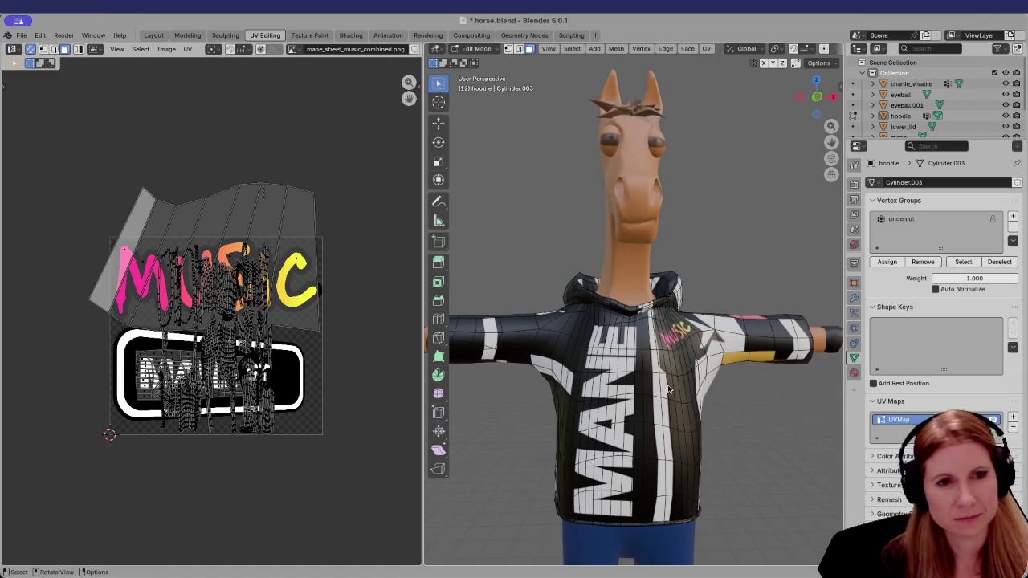
scroll(673, 392, up, 1)
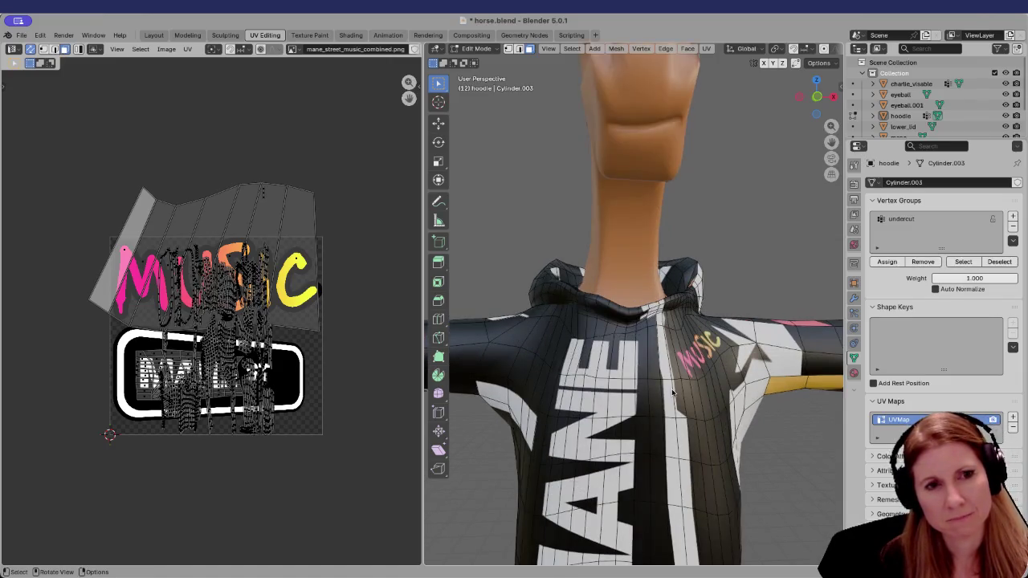
scroll(673, 393, down, 3)
middle_drag(705, 391, 679, 402)
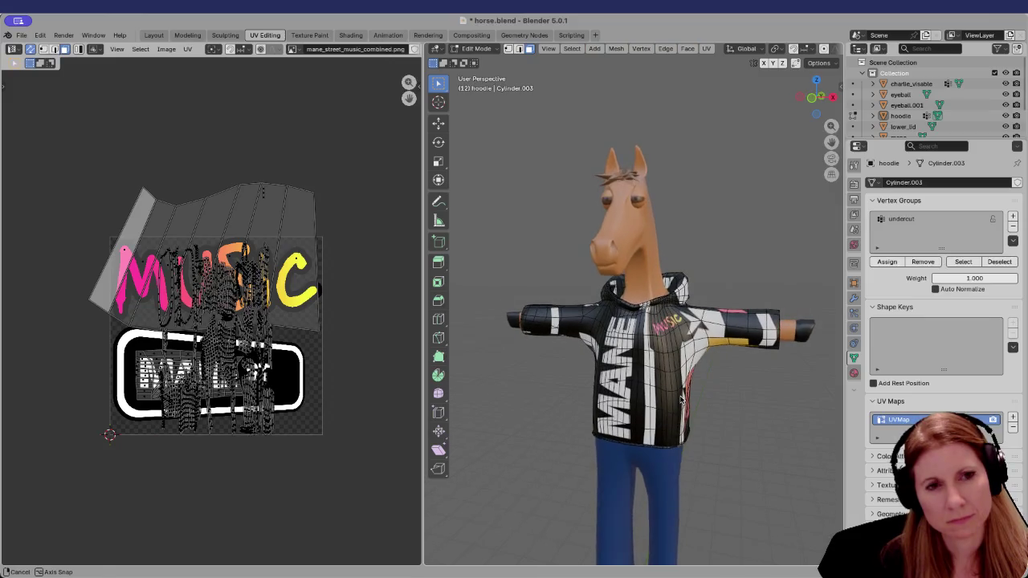
scroll(673, 404, up, 4)
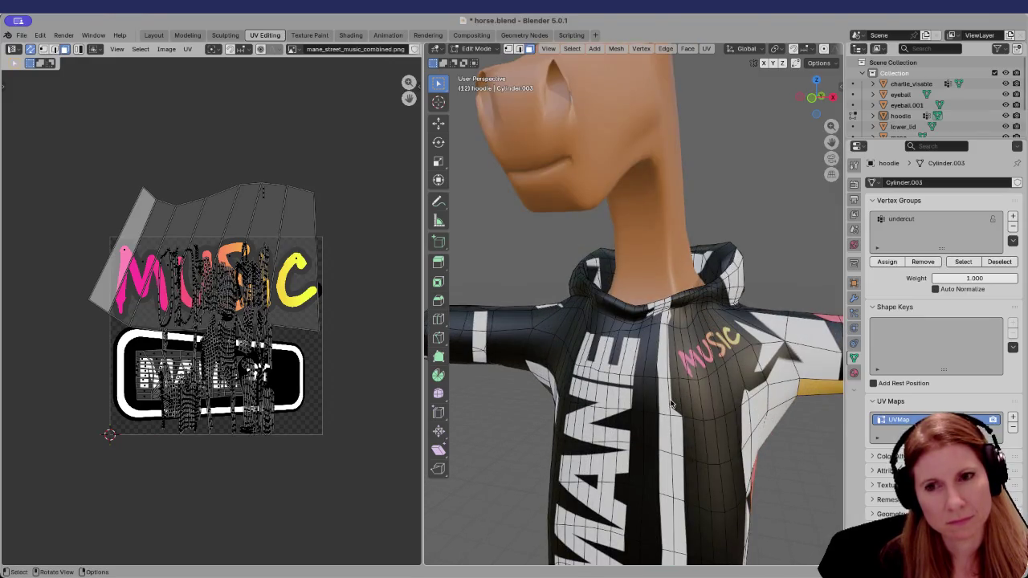
scroll(671, 404, down, 4)
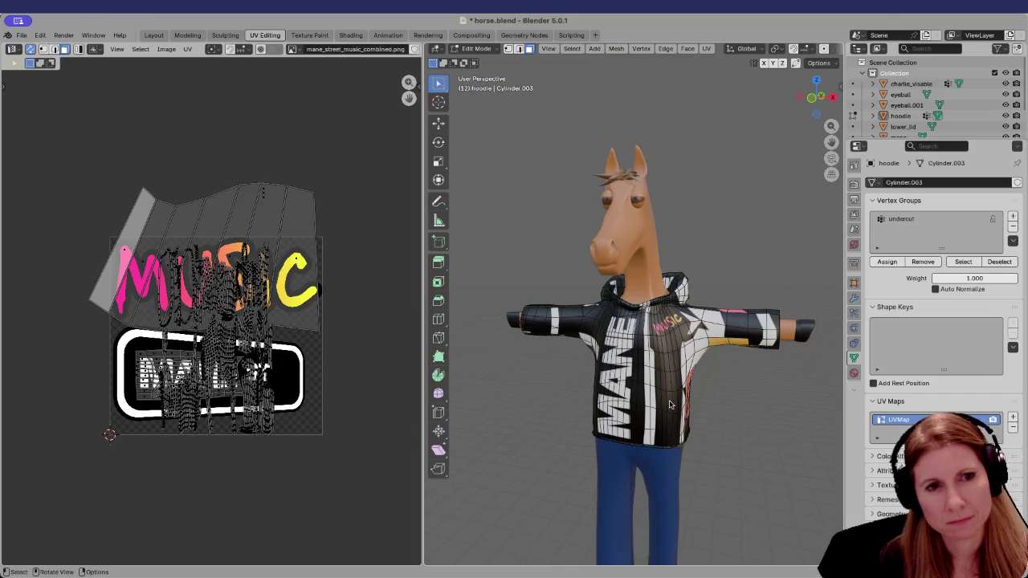
scroll(639, 402, up, 2)
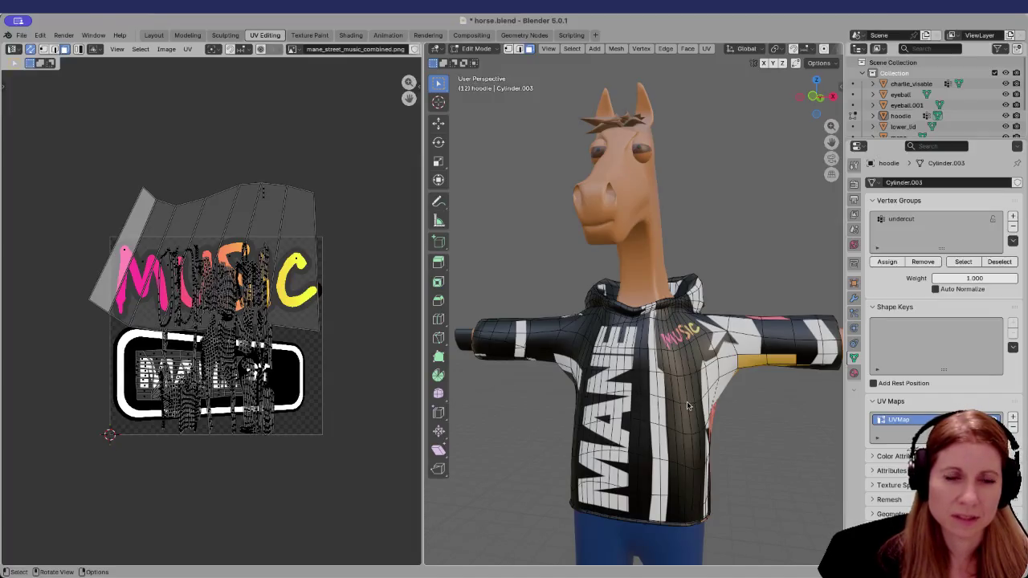
scroll(667, 403, up, 4)
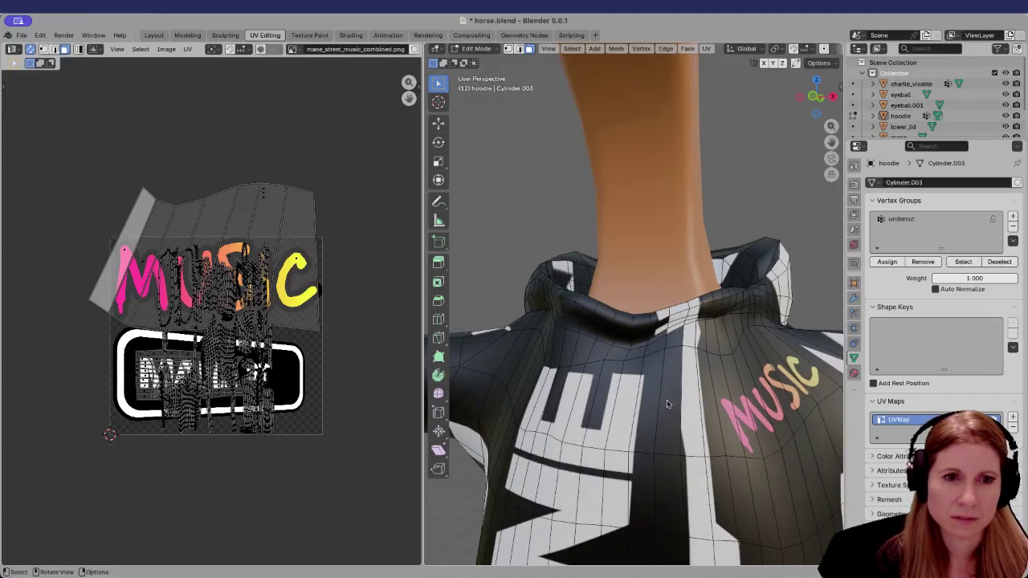
scroll(666, 400, down, 4)
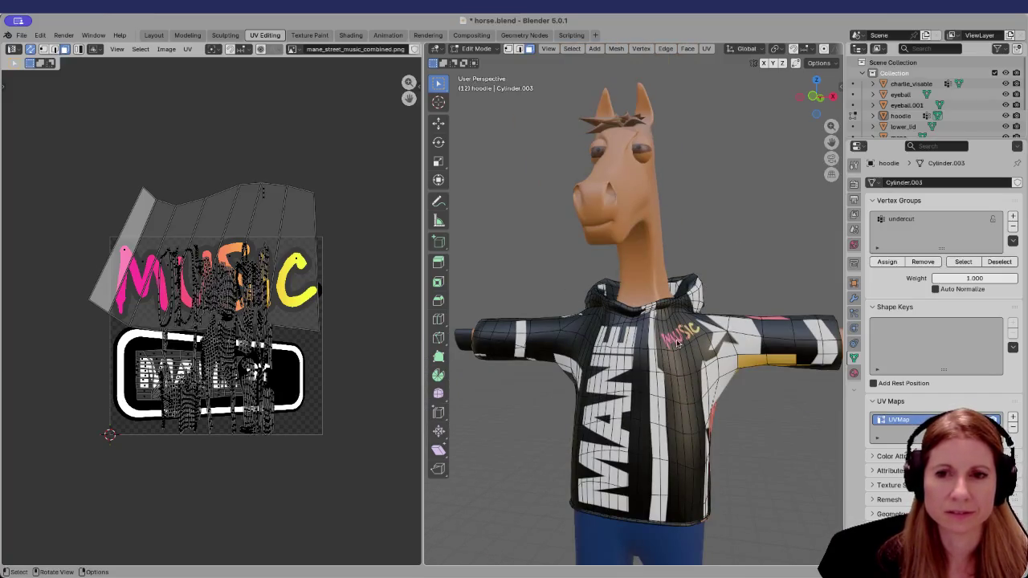
scroll(703, 361, up, 2)
middle_drag(730, 360, 683, 370)
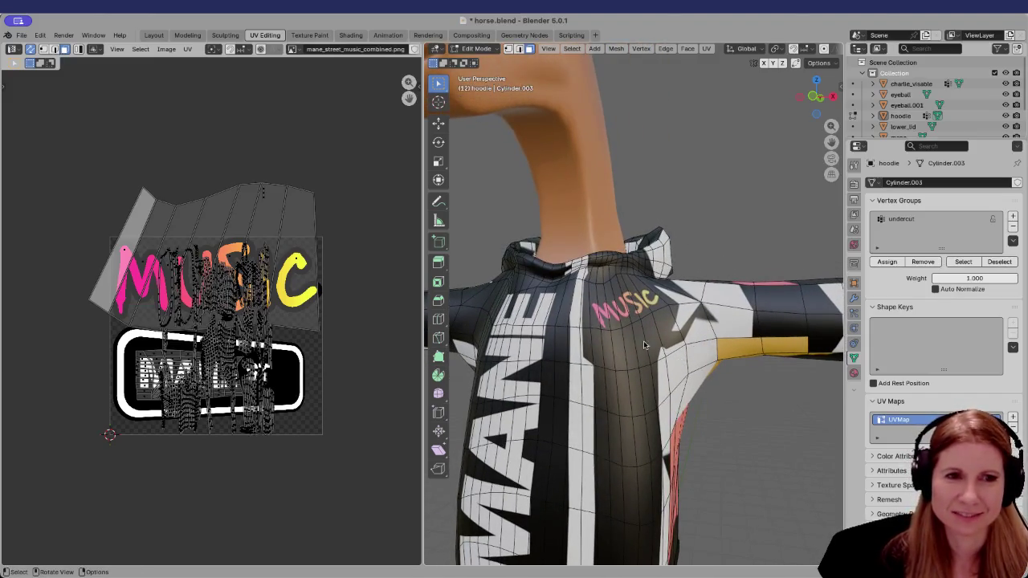
scroll(622, 313, up, 1)
scroll(595, 321, up, 2)
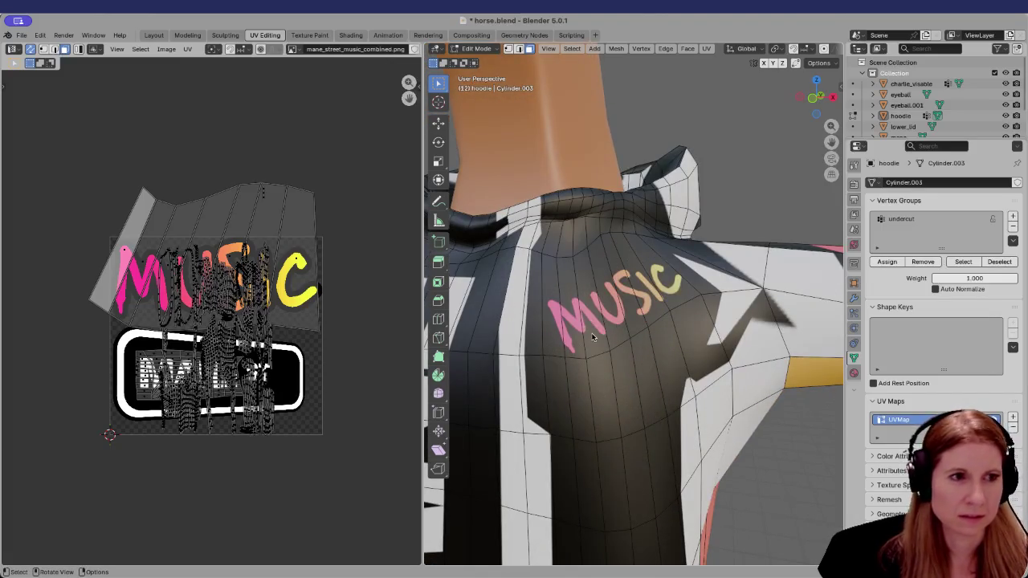
Try selecting face columns under and beside the MUSIC print, then clear the selection
alt+click(593, 337)
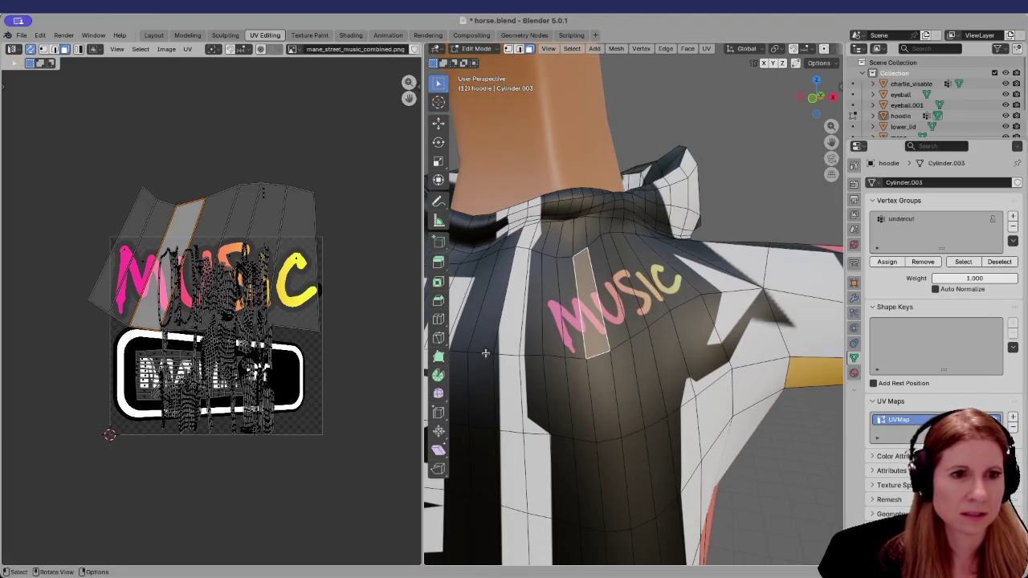
alt+click(538, 351)
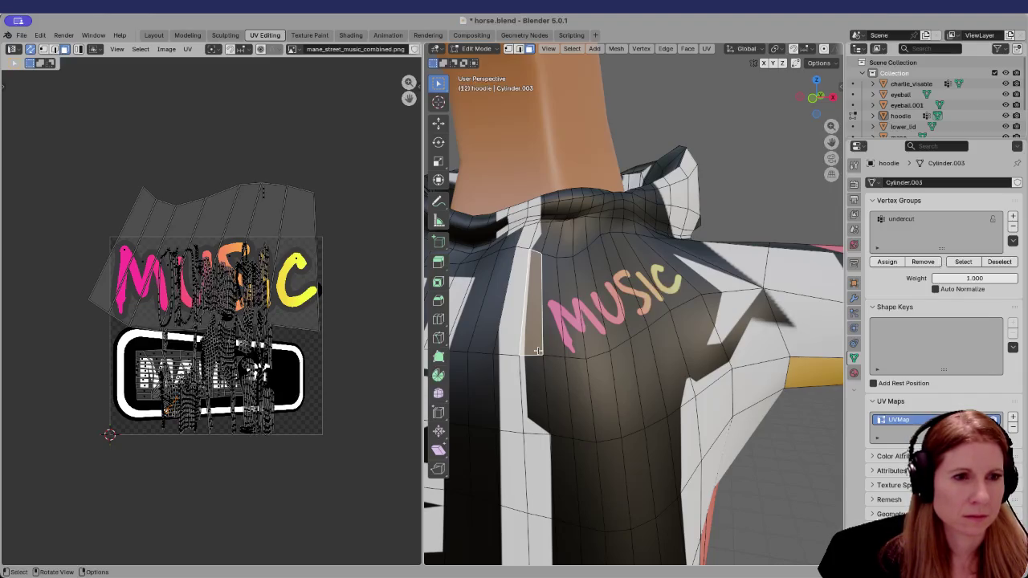
click(539, 411)
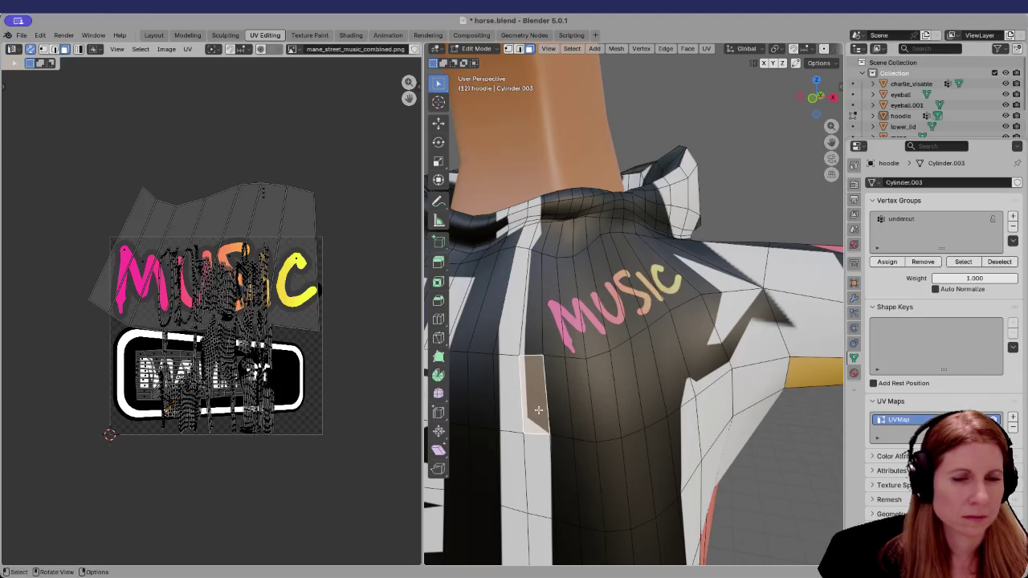
scroll(543, 351, down, 3)
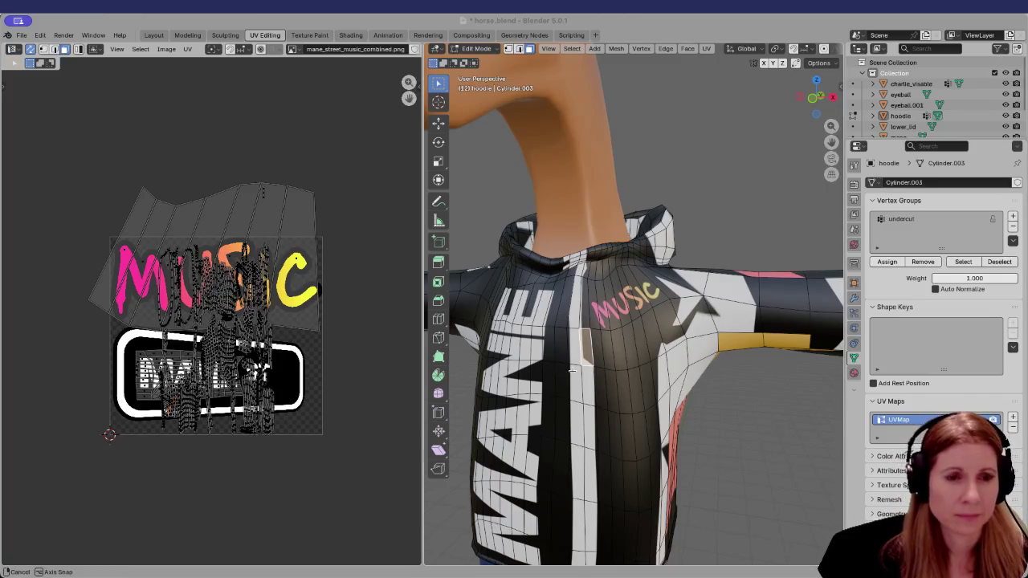
middle_drag(554, 370, 582, 374)
click(577, 285)
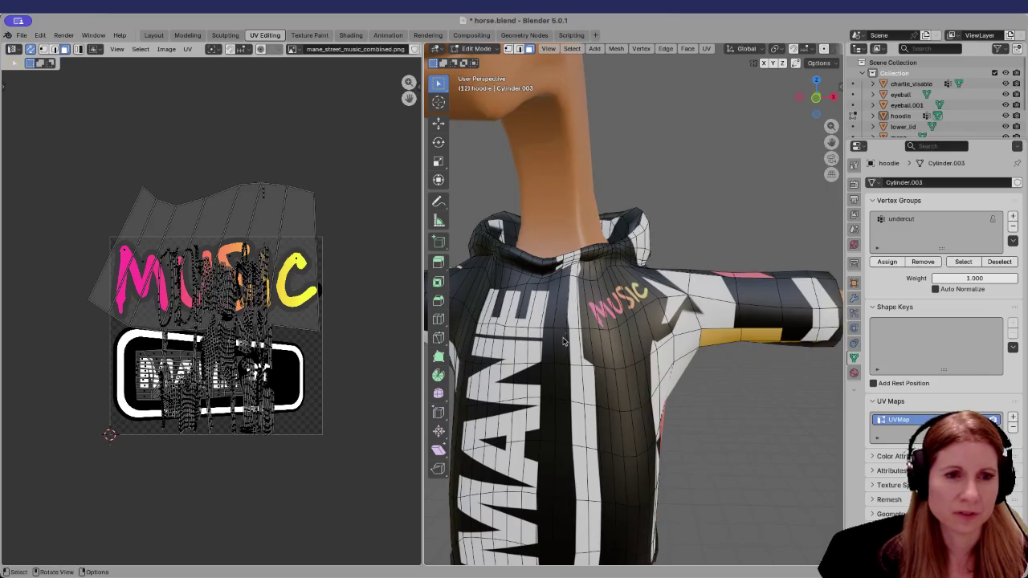
scroll(564, 335, down, 1)
scroll(571, 346, down, 4)
mouse_move(670, 375)
middle_down()
mouse_move(651, 380)
mouse_move(624, 429)
middle_up()
scroll(568, 374, up, 6)
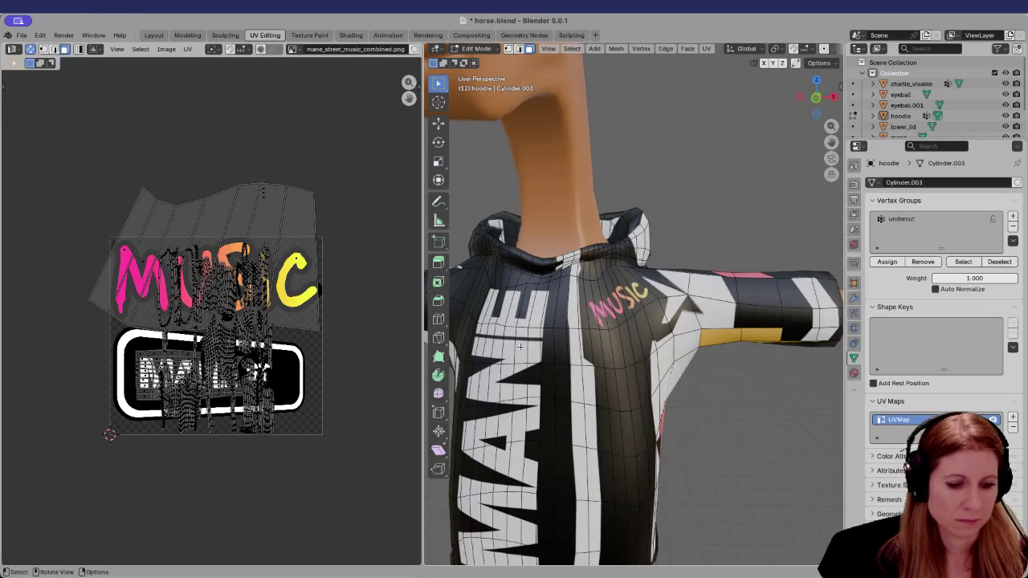
Select the shoulder strip, grow it to the chest logo patch, re-unwrap, then undo the UV change
ctrl+click(207, 293)
ctrl+click(207, 293)
ctrl+click(207, 294)
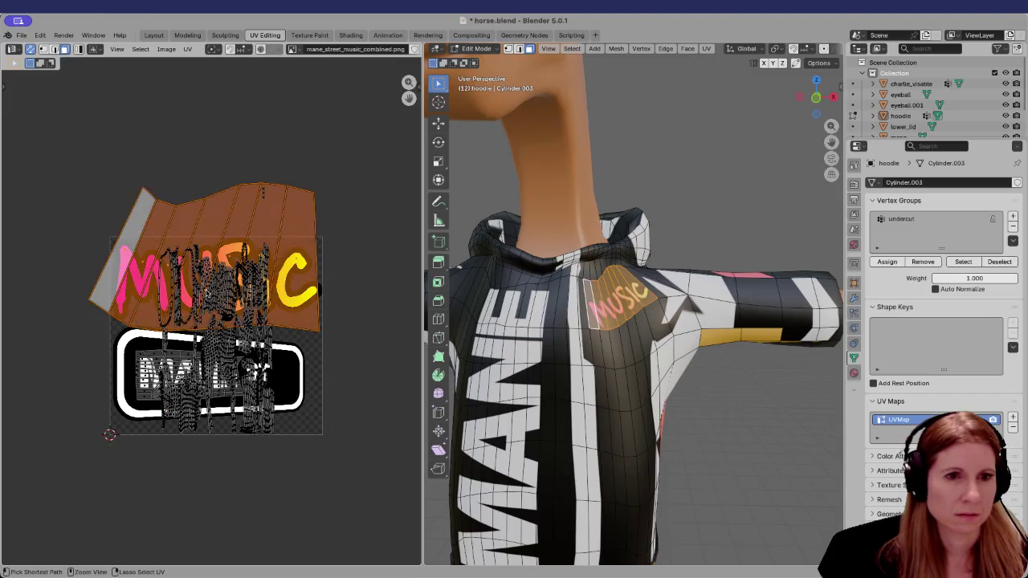
ctrl+click(206, 293)
ctrl+click(207, 293)
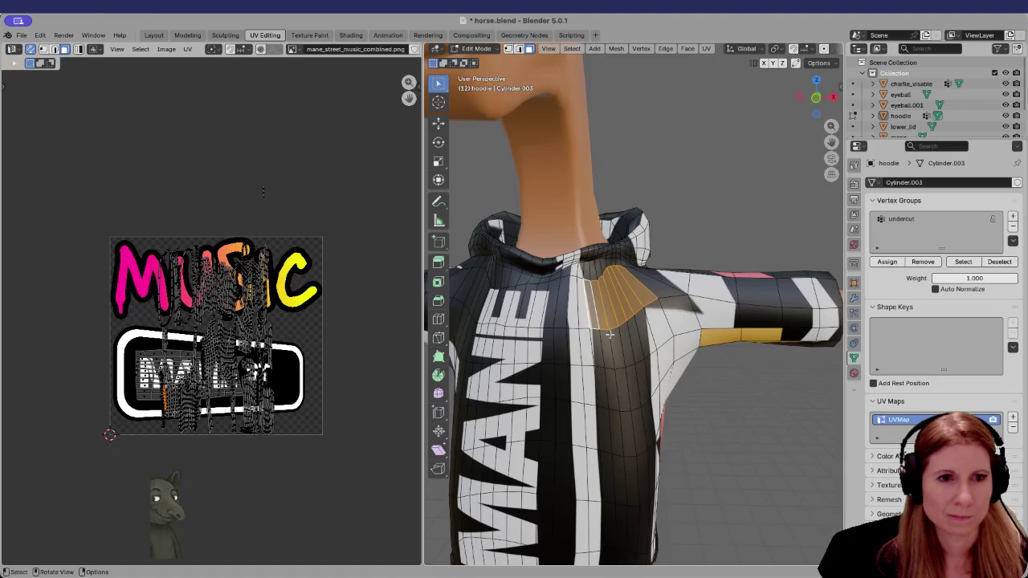
scroll(610, 334, down, 3)
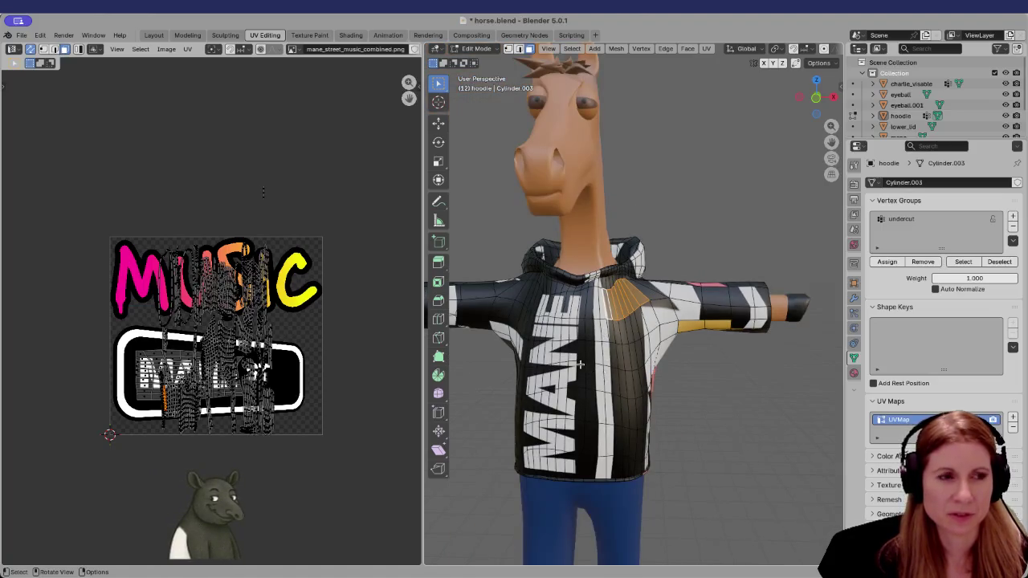
key(ctrl+l)
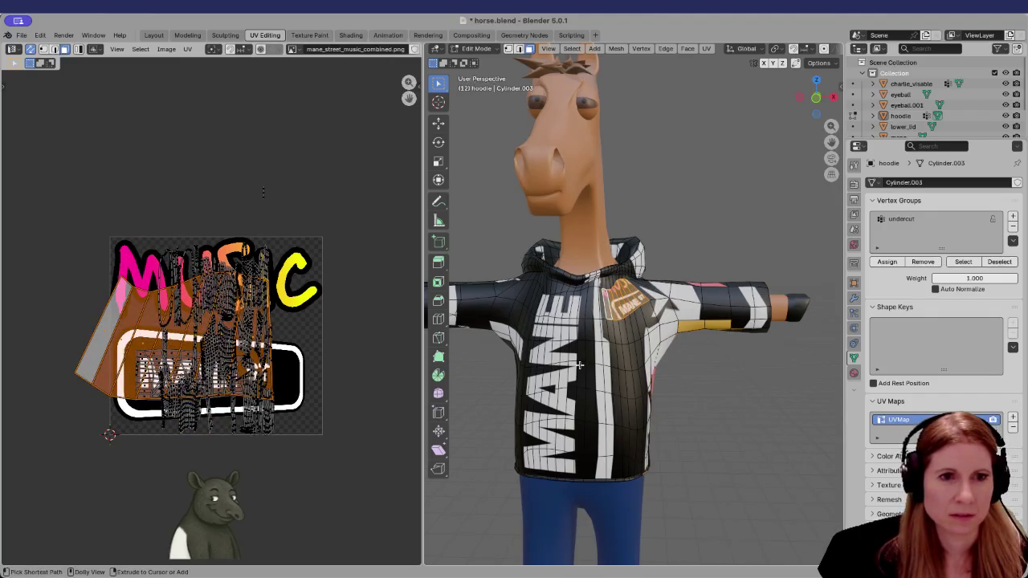
key(u)
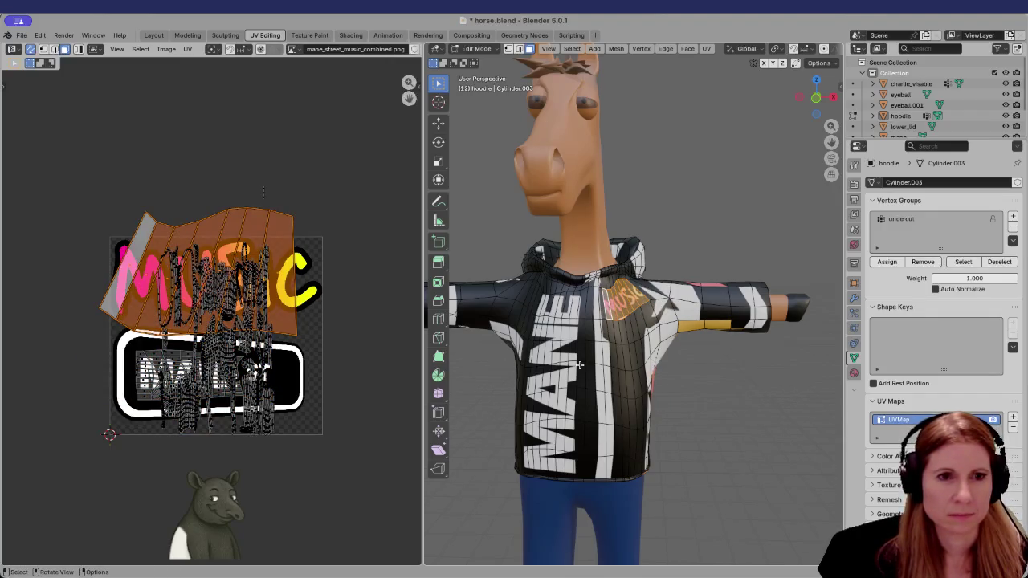
key(u)
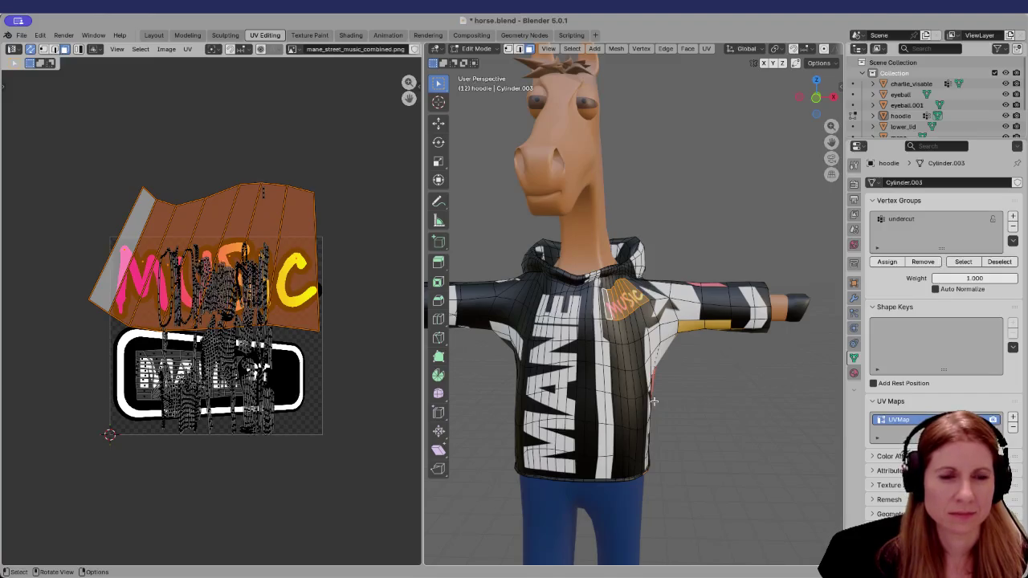
key(ctrl+z)
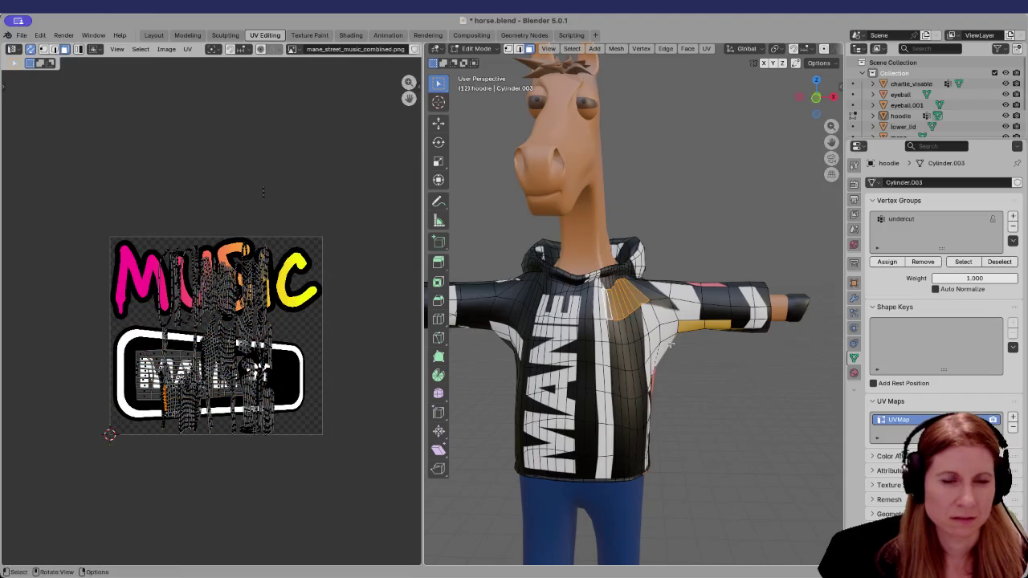
Select six adjoining faces running from the upper chest beside the collar to the shoulder
scroll(630, 354, up, 5)
click(575, 336)
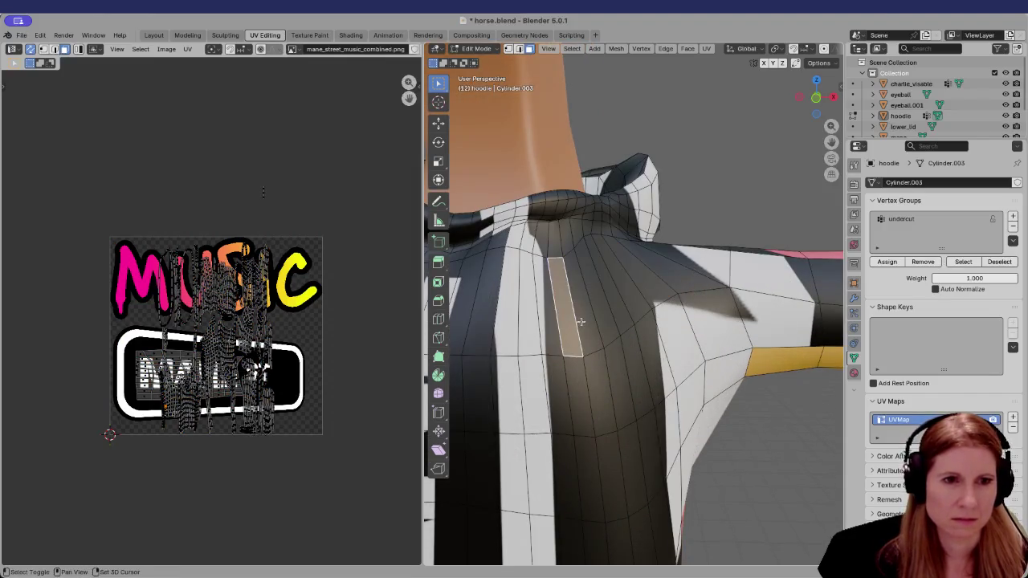
shift+click(585, 320)
shift+click(598, 308)
shift+click(613, 300)
shift+click(624, 294)
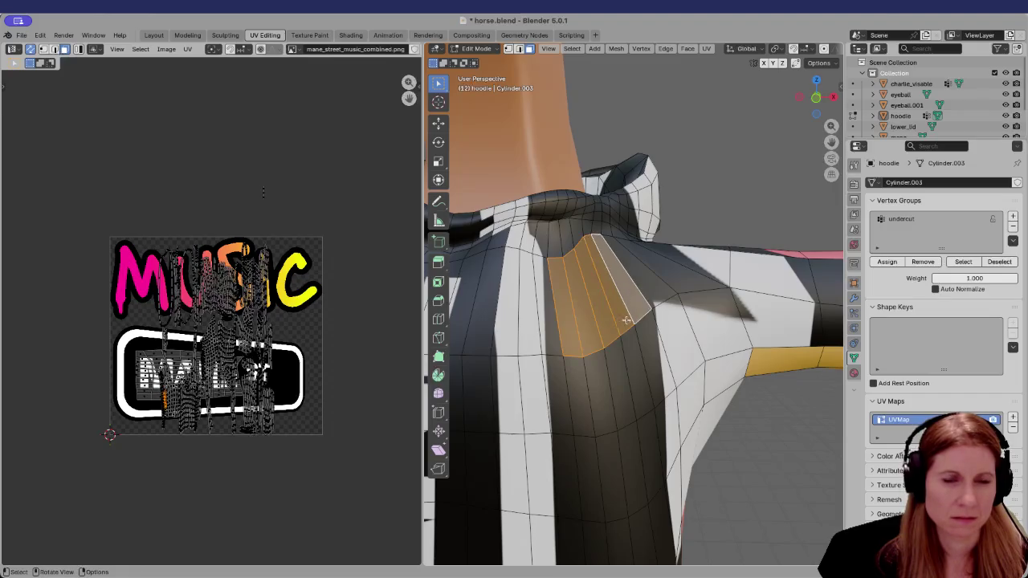
scroll(624, 306, down, 8)
scroll(669, 366, up, 3)
scroll(669, 366, up, 3)
scroll(669, 366, up, 2)
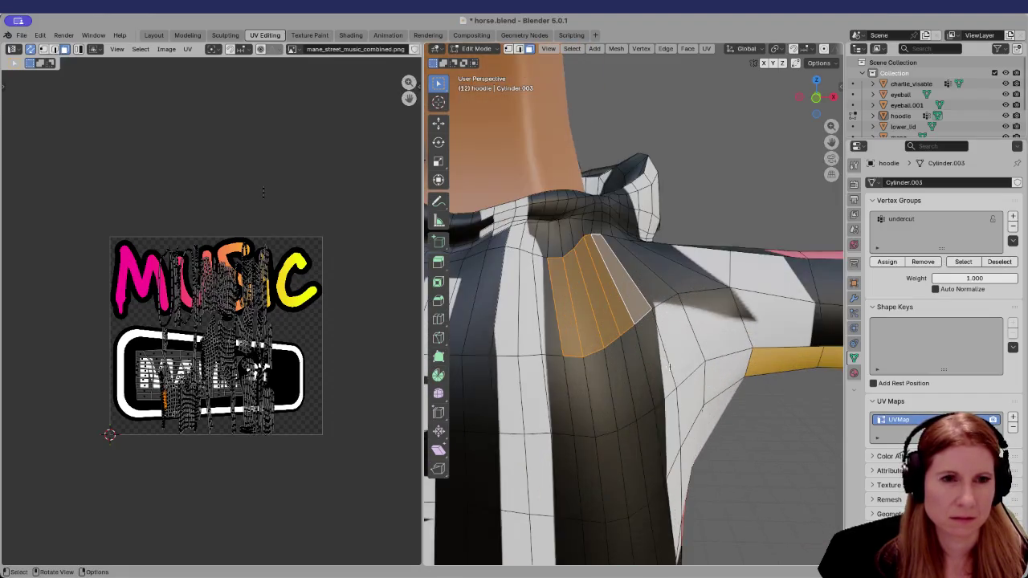
shift+click(640, 279)
scroll(598, 311, down, 5)
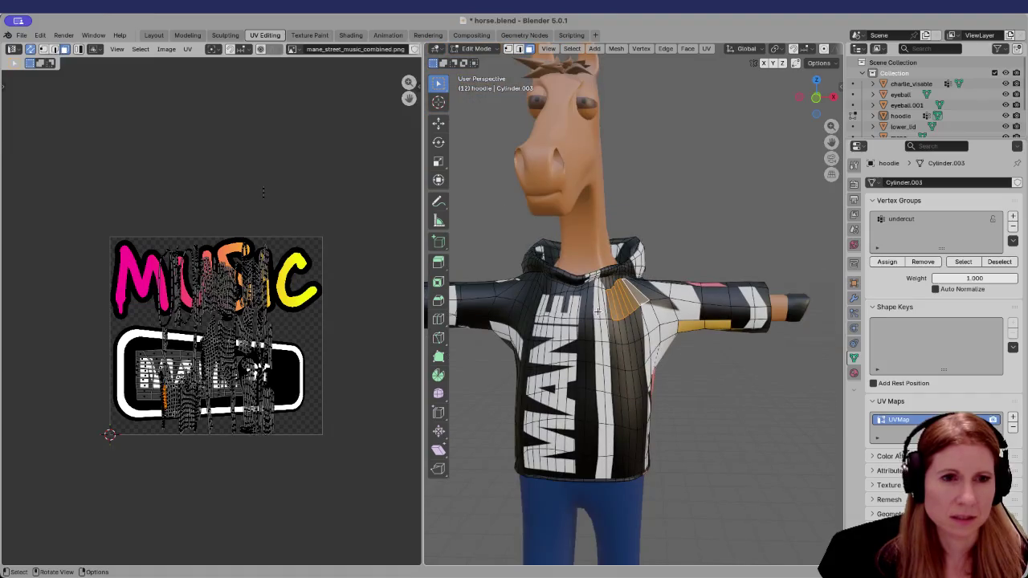
scroll(658, 330, up, 5)
scroll(638, 330, down, 5)
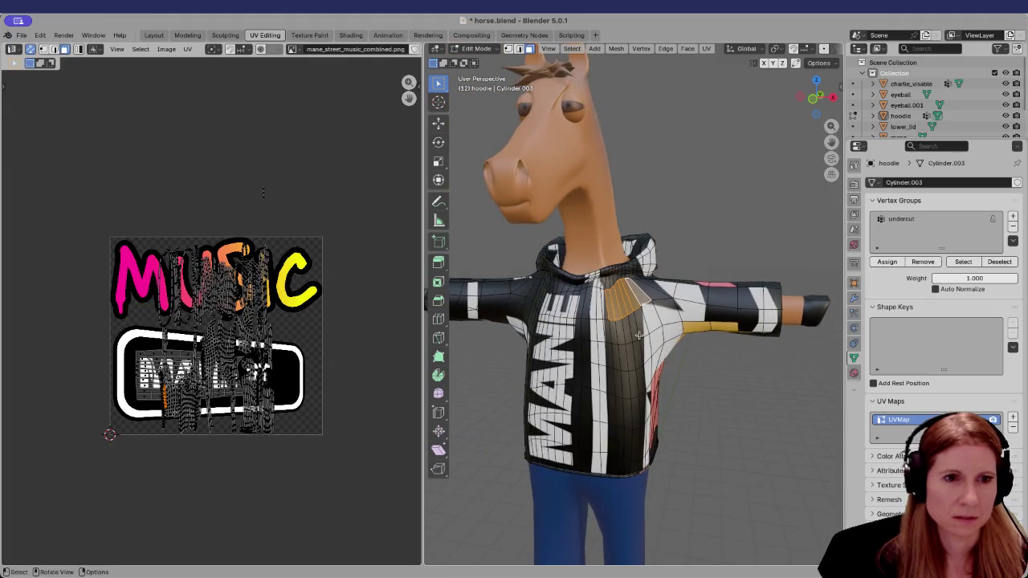
Unwrap the chest patch with Minimum Stretch and rotate its UV island to a new angle
key(u)
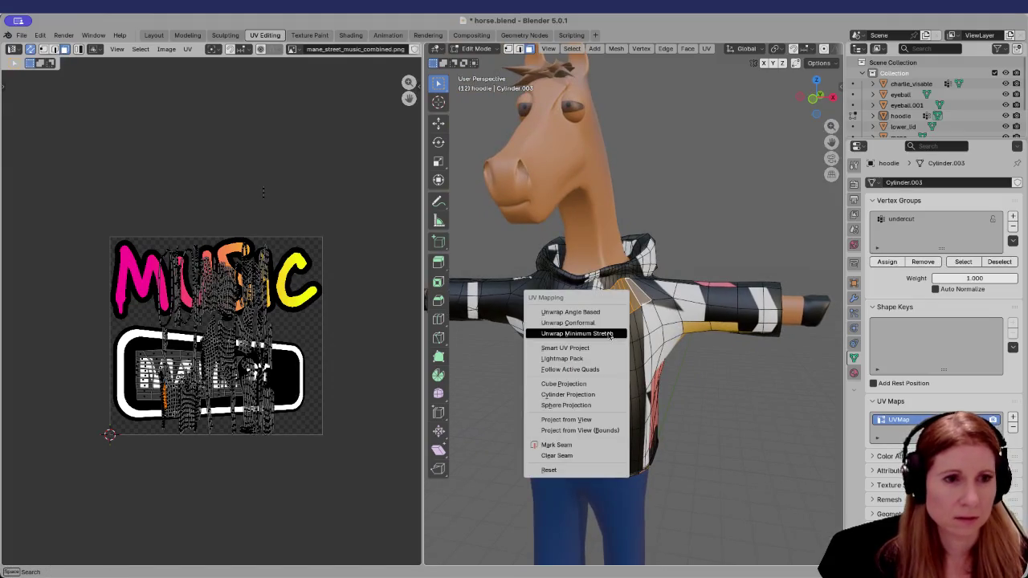
click(608, 331)
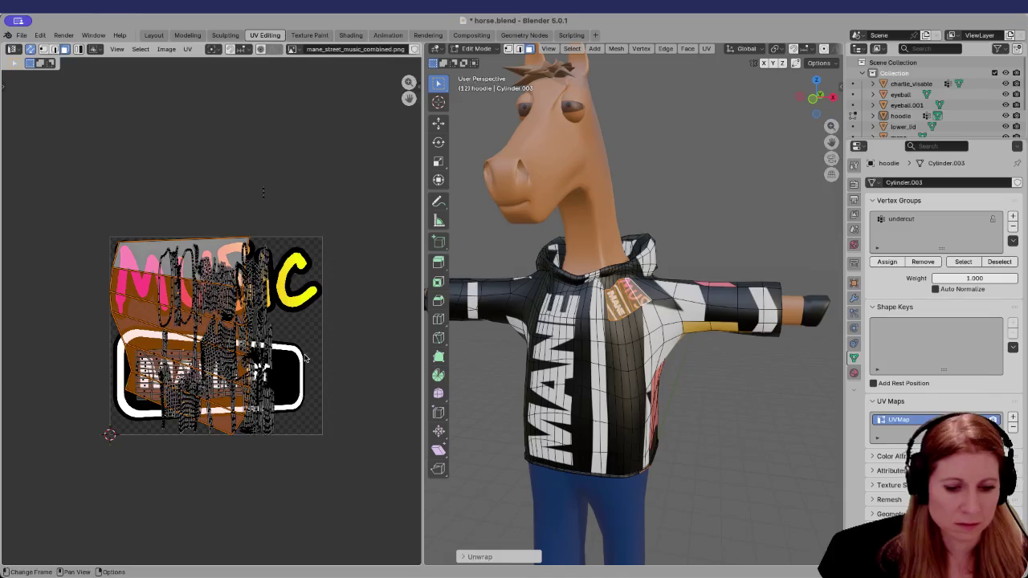
text(r90)
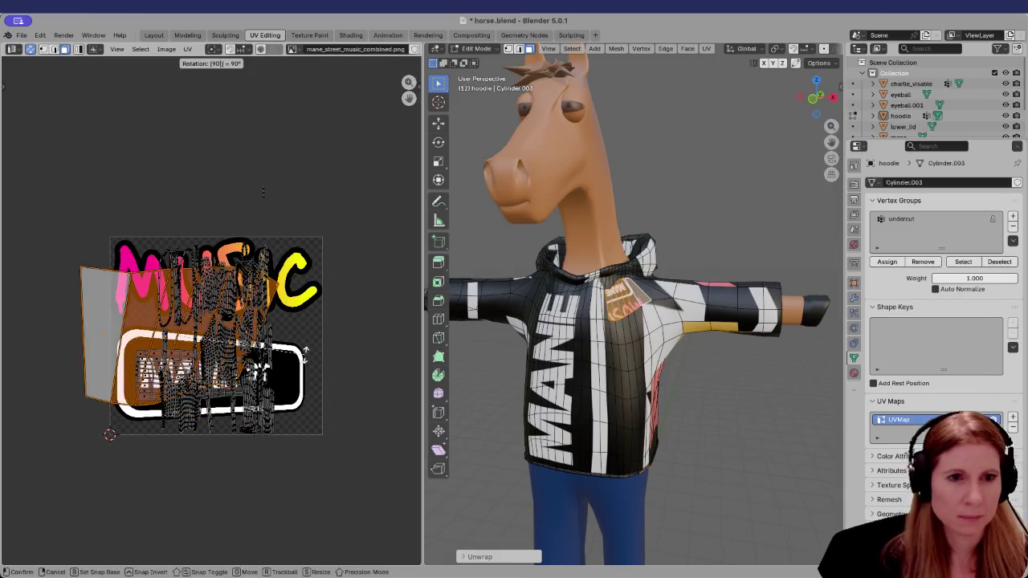
key(Return)
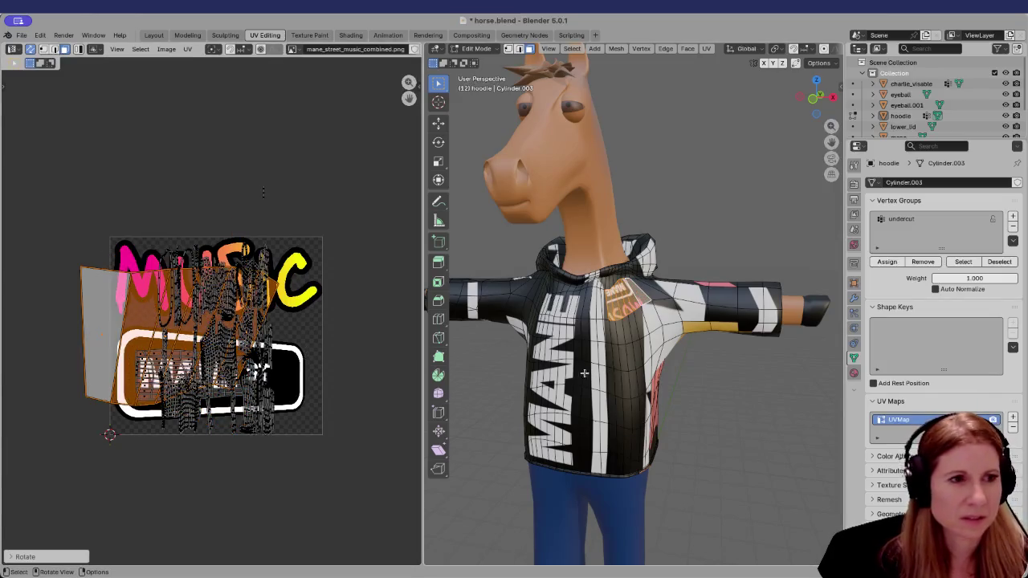
key(ctrl+z)
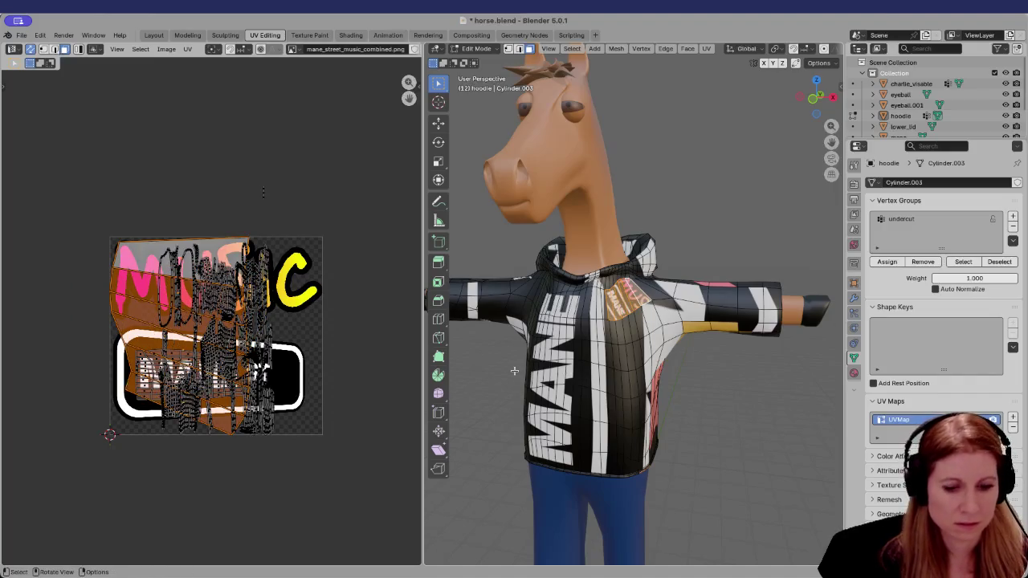
text(ry-90)
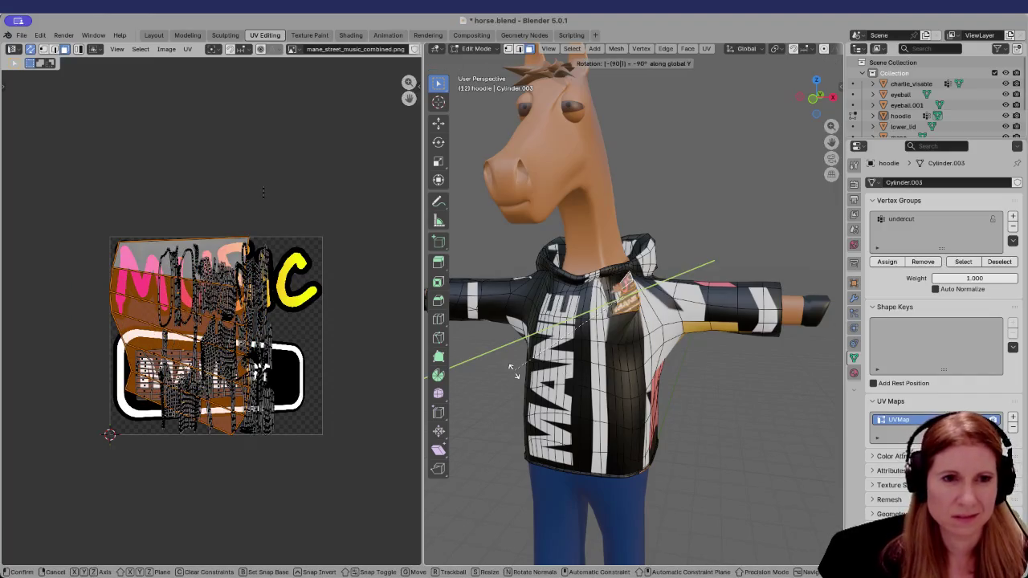
key(Return)
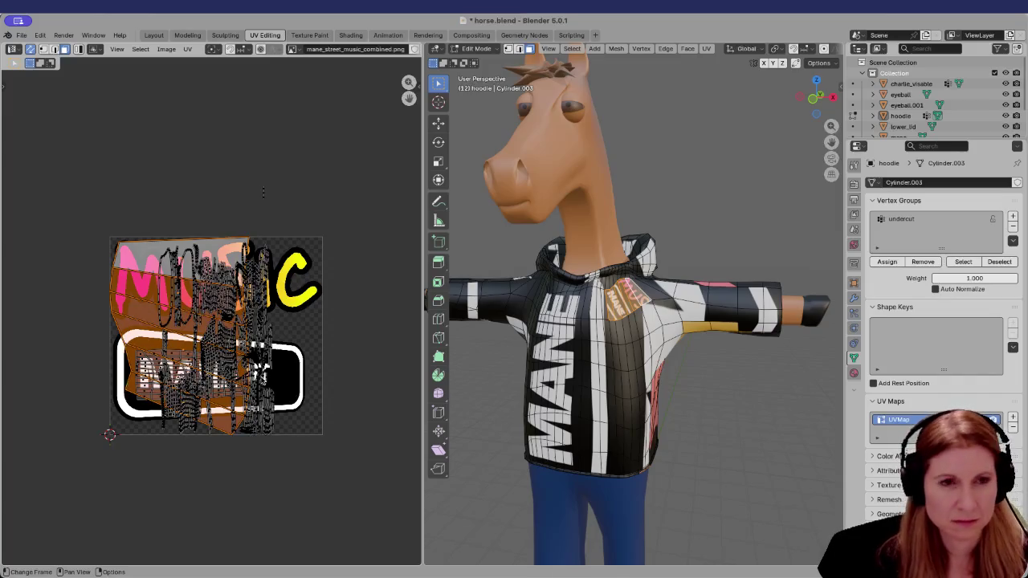
key(r)
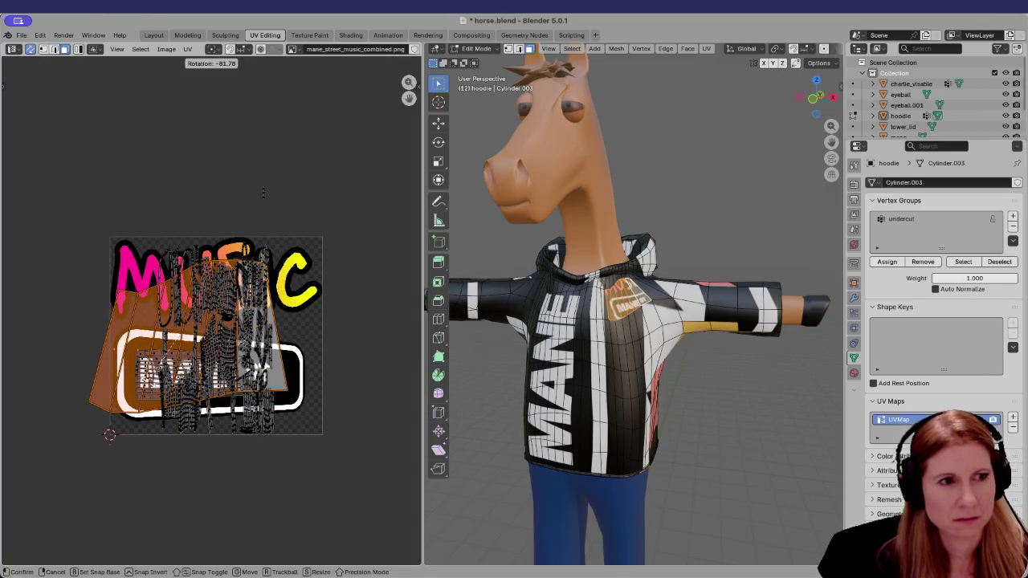
click(147, 384)
Move the island over MUSIC, enlarge it, stretch it along X, then select its lower-left edge
key(g)
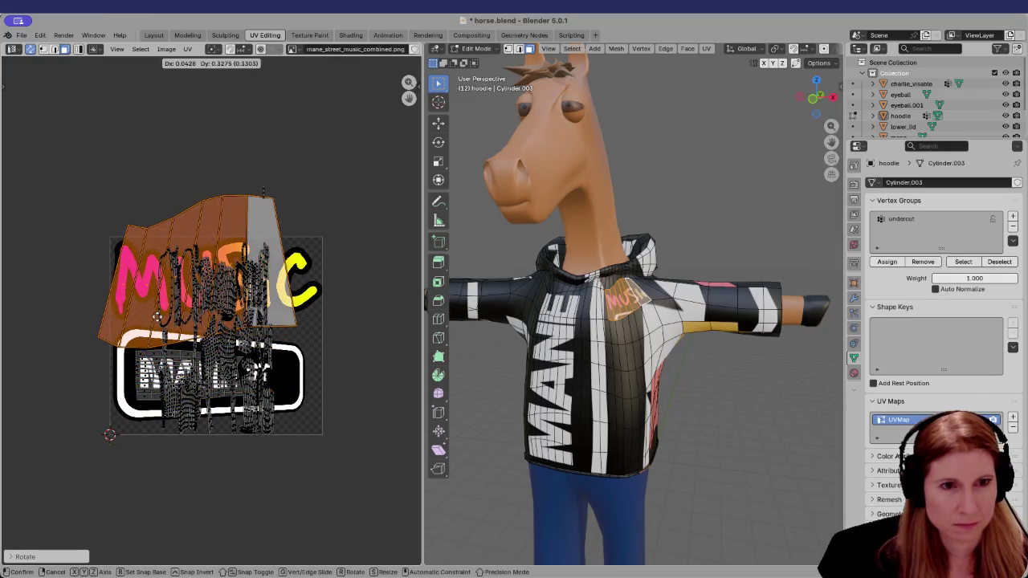
click(165, 321)
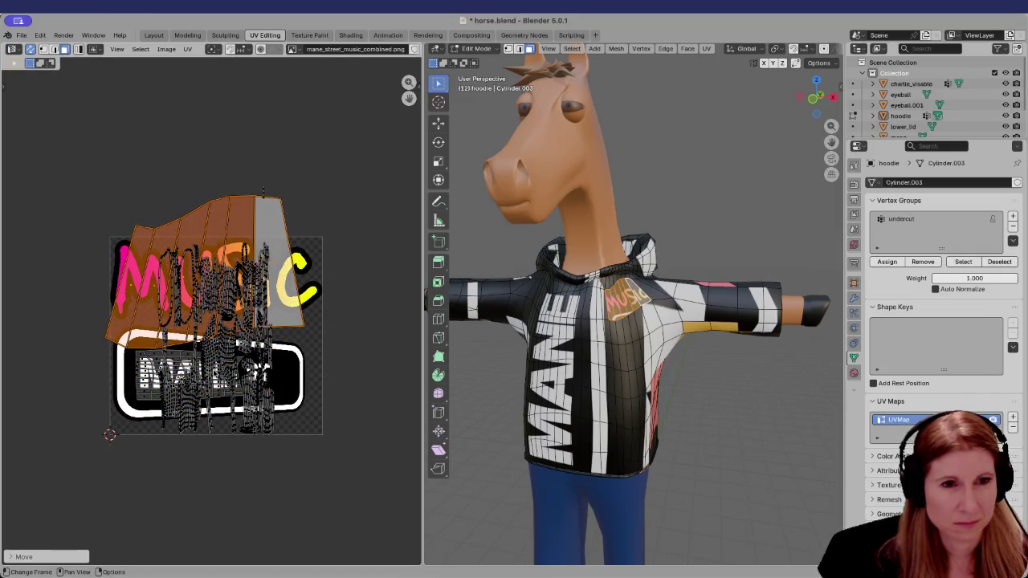
key(s)
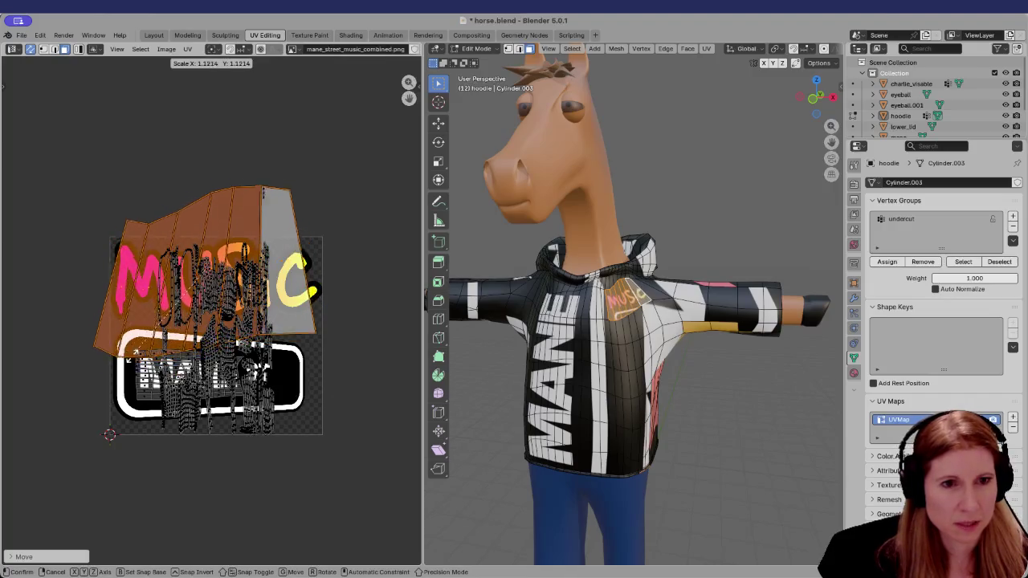
click(229, 337)
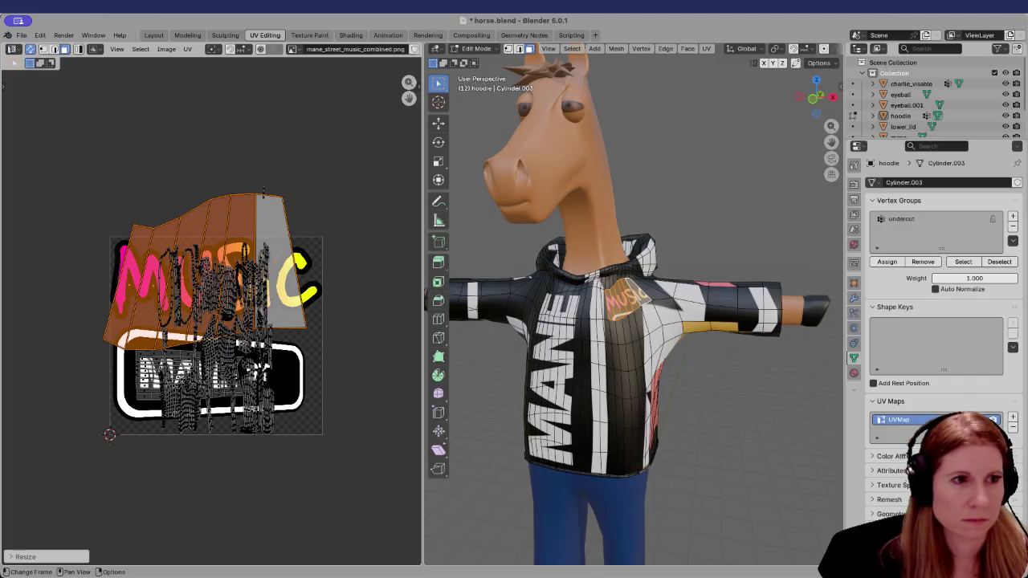
key(s)
key(x)
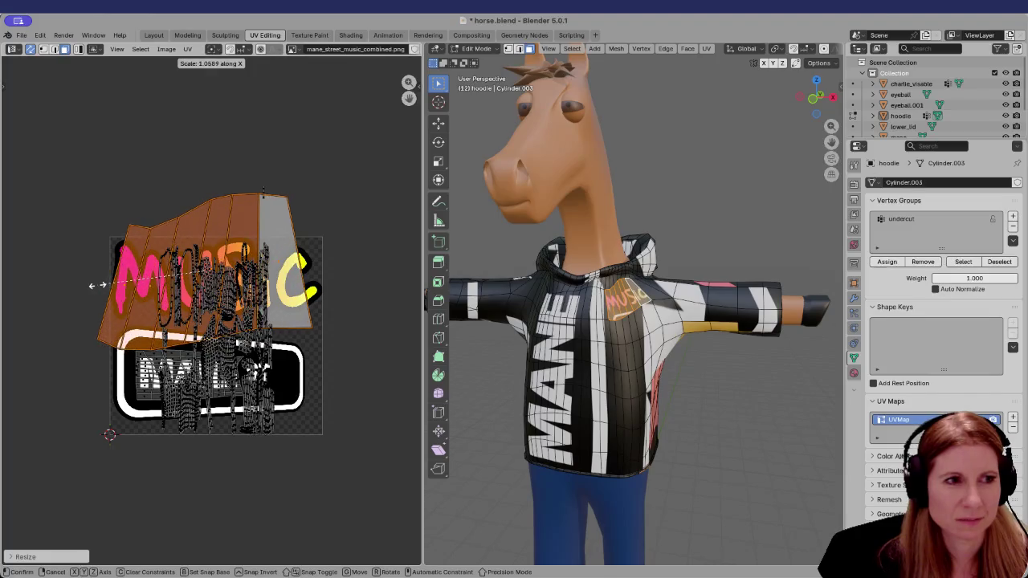
click(80, 286)
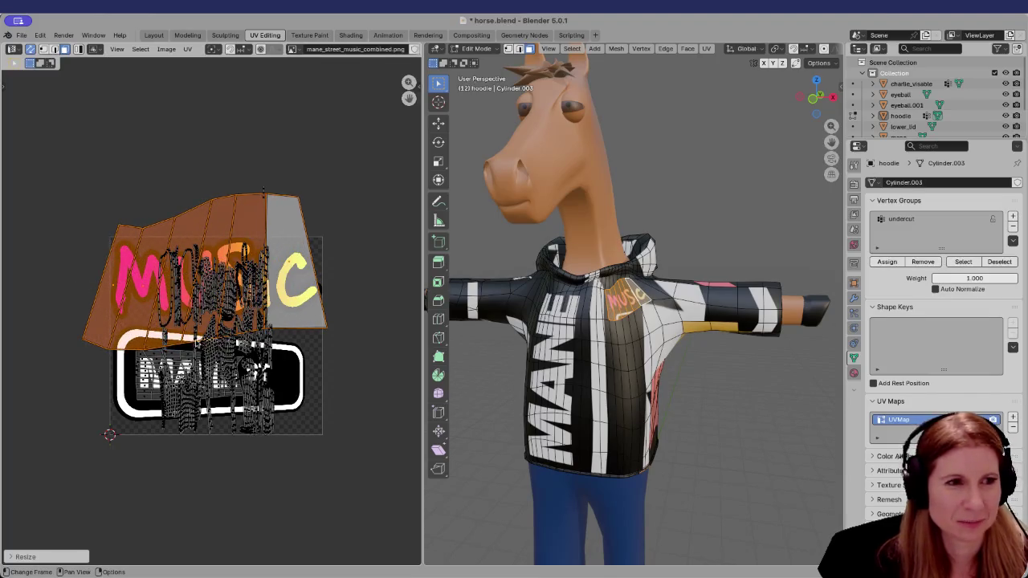
scroll(198, 343, up, 1)
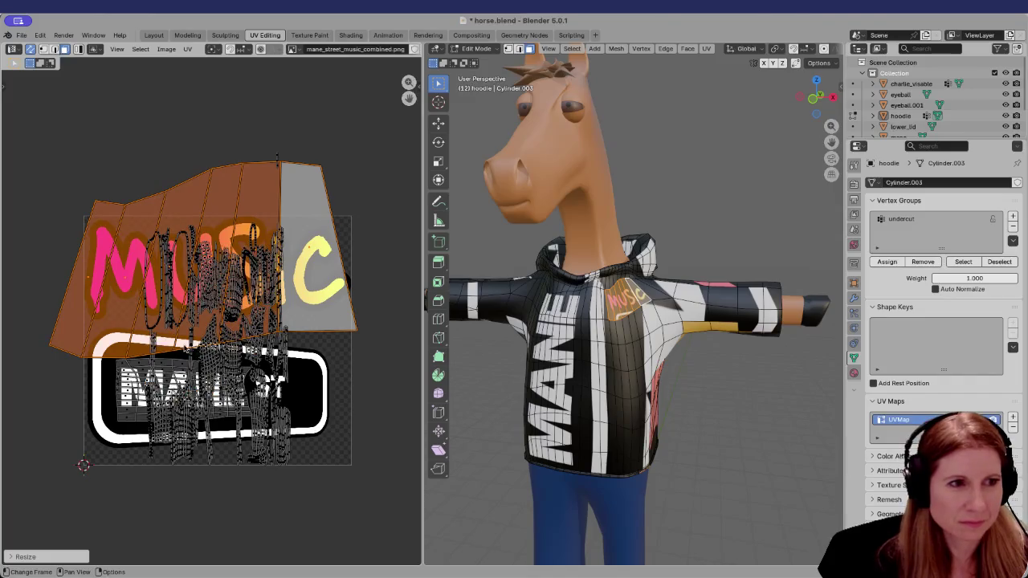
click(62, 372)
click(77, 360)
click(77, 359)
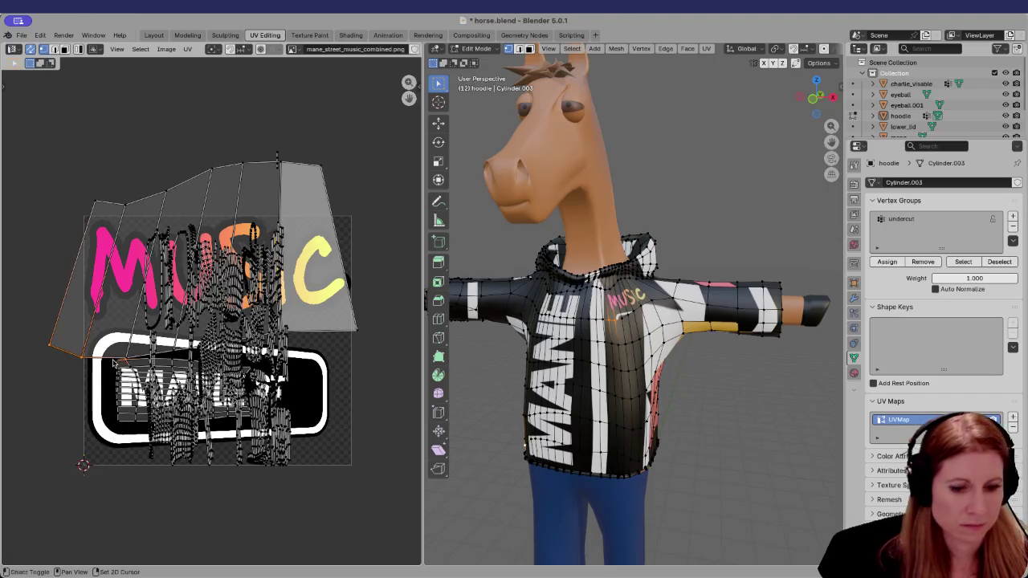
Move the patch's lower border edges upward over the MUSIC lettering
key(g)
key(Escape)
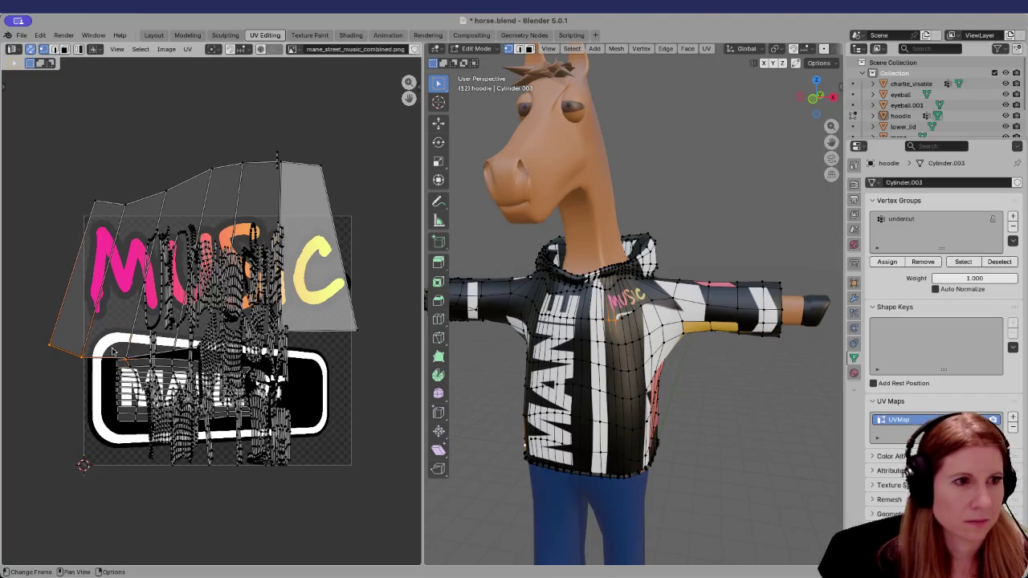
key(g)
click(70, 321)
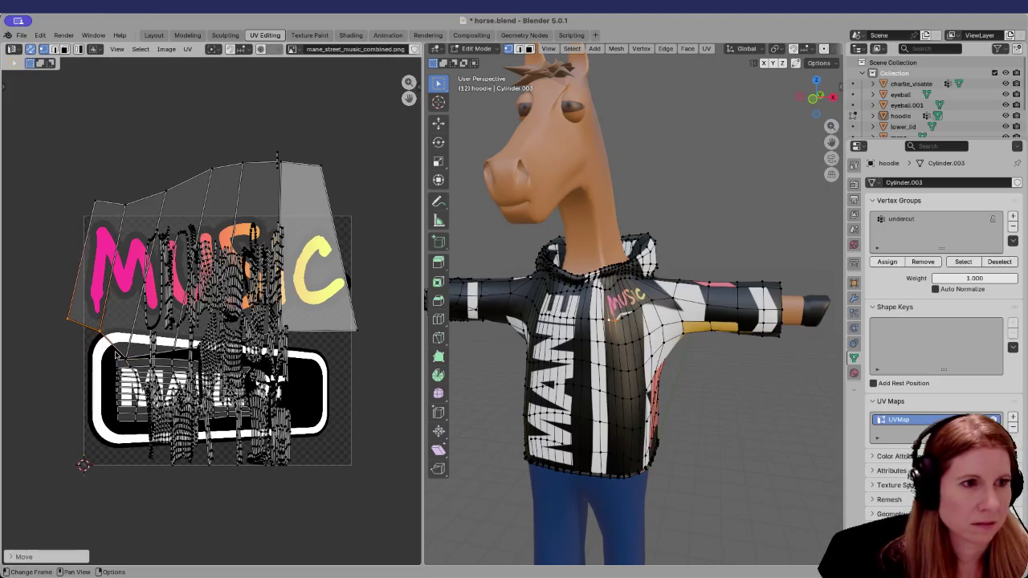
key(alt+a)
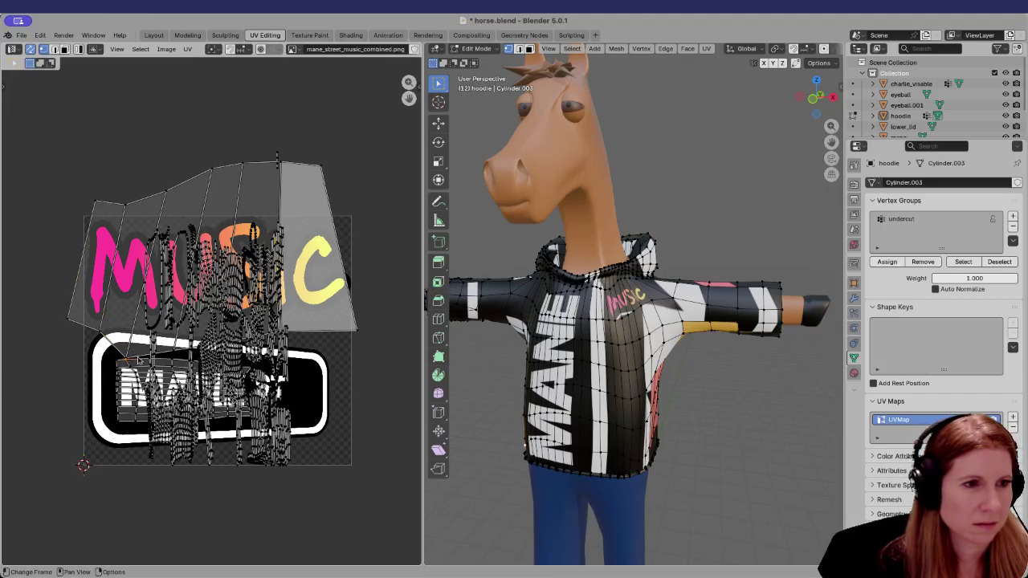
scroll(137, 362, up, 2)
scroll(128, 360, up, 2)
scroll(120, 358, up, 1)
click(117, 358)
key(g)
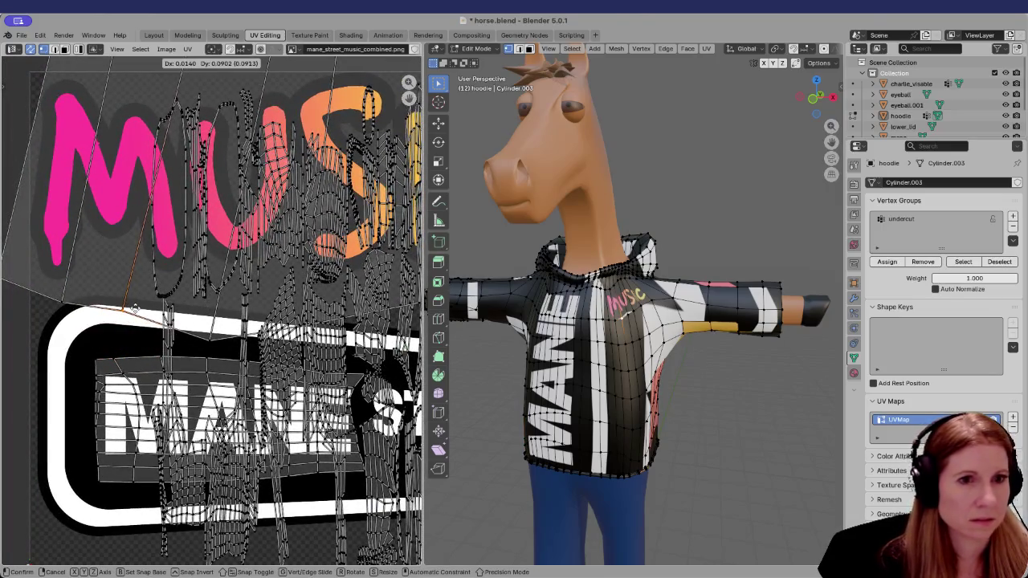
click(137, 309)
Raise several individual UV points near the MUSIC lettering, then frame the whole texture image
click(208, 344)
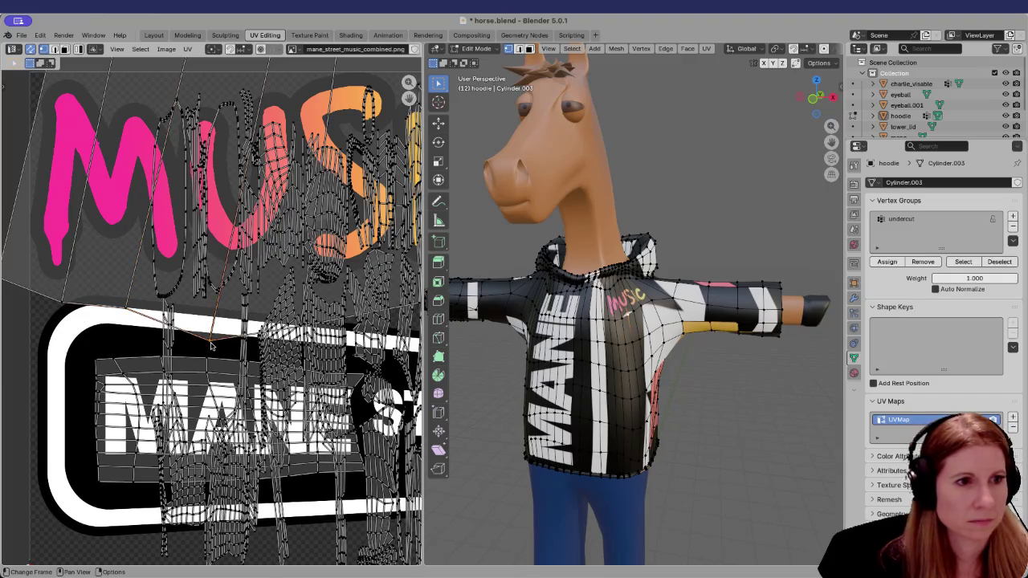
key(g)
click(215, 312)
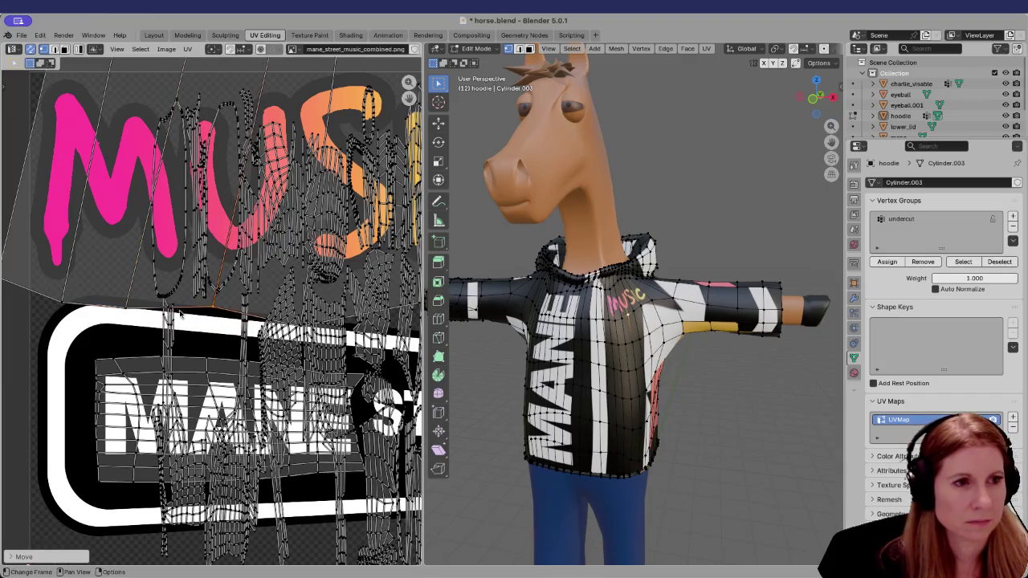
click(125, 311)
key(g)
click(130, 292)
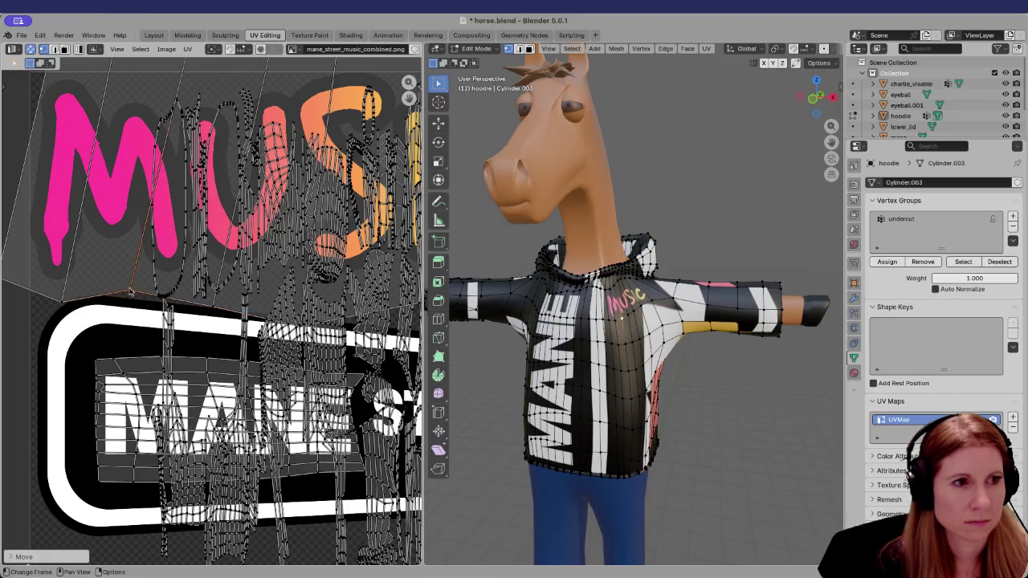
click(67, 305)
key(g)
click(71, 288)
ctrl+scroll(71, 288, right, 2)
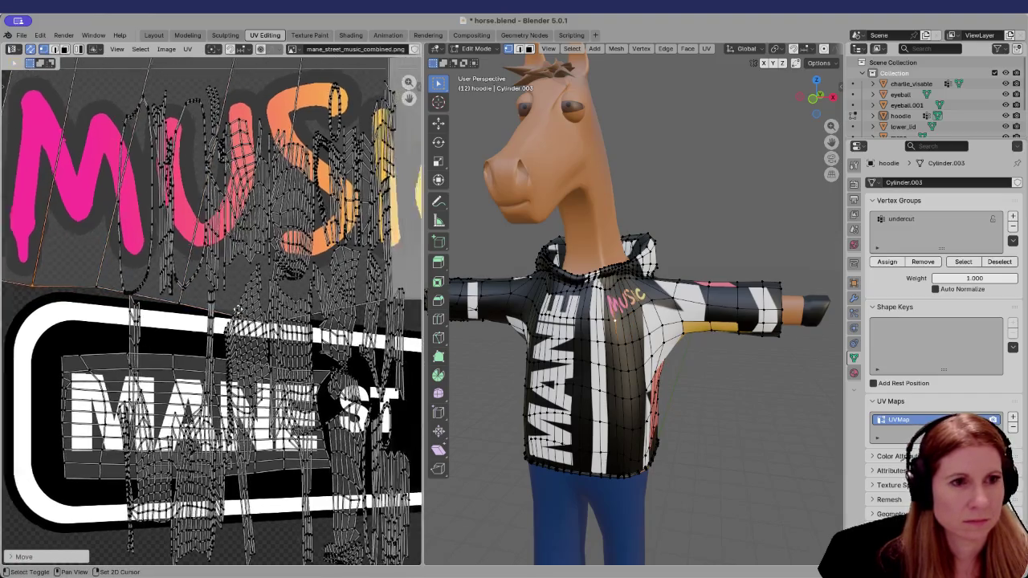
ctrl+scroll(71, 288, right, 2)
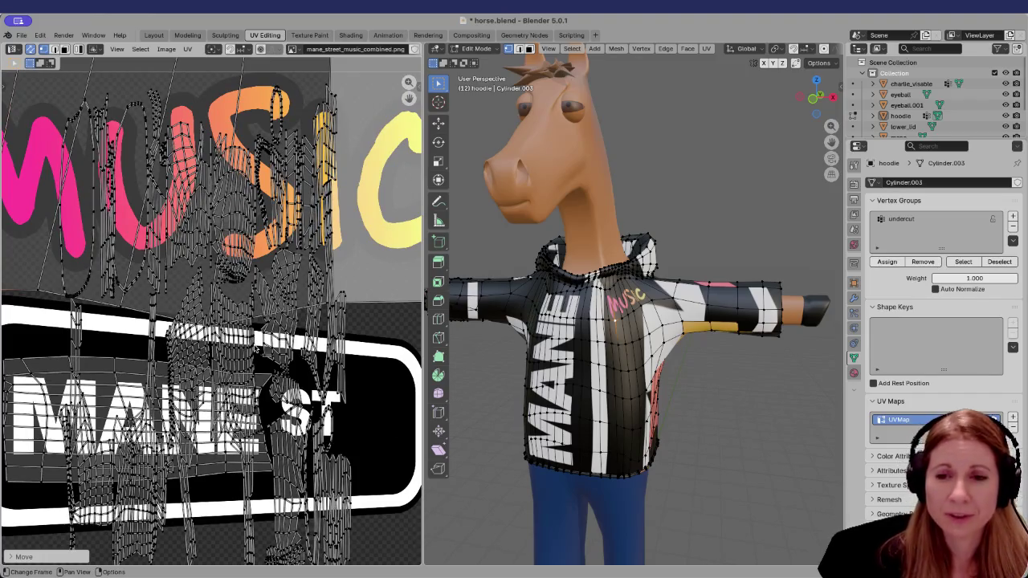
key(Home)
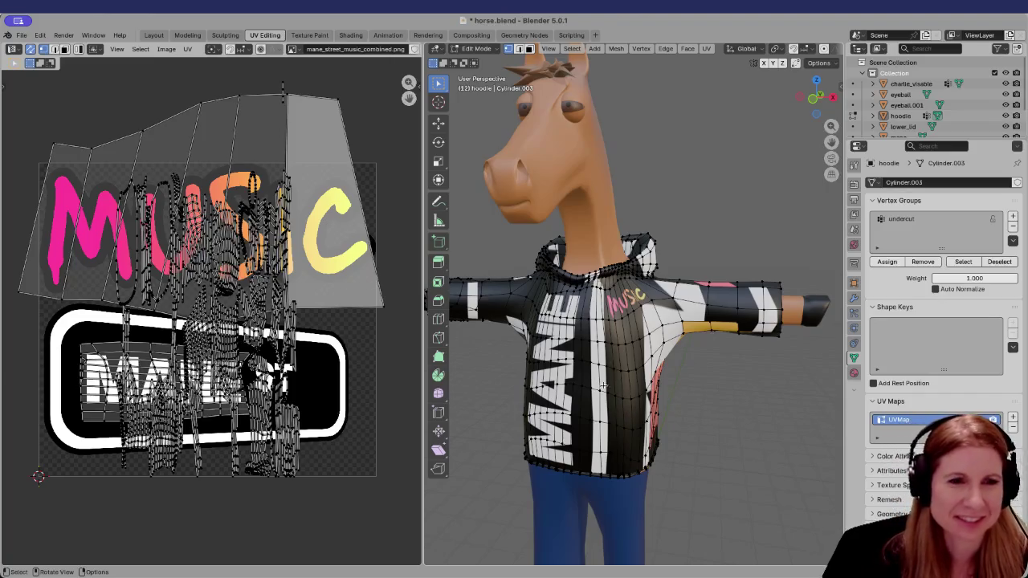
Switch to front view, return to Object Mode to preview the chest print, and save horse.blend
key(KP_1)
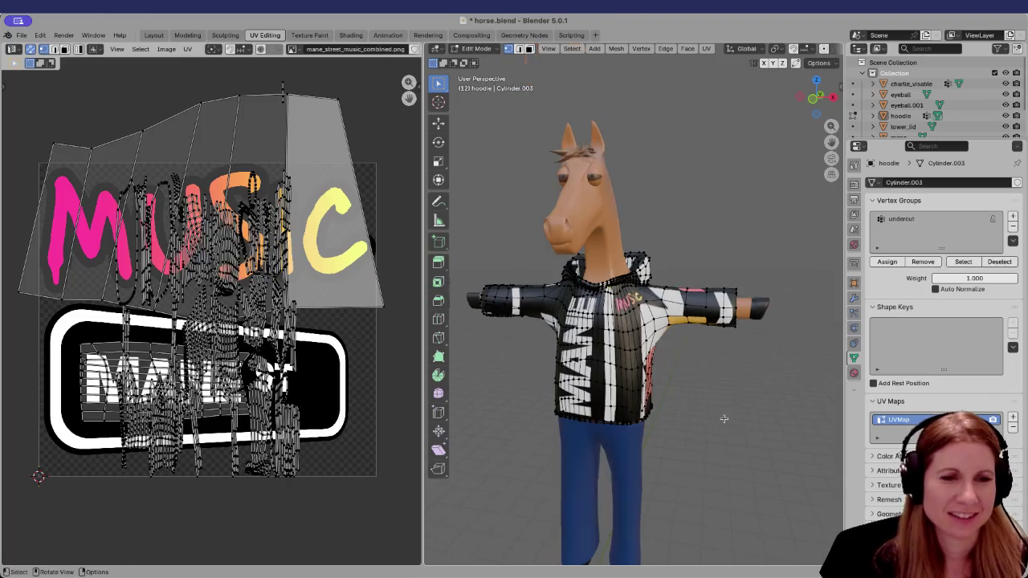
scroll(724, 426, up, 2)
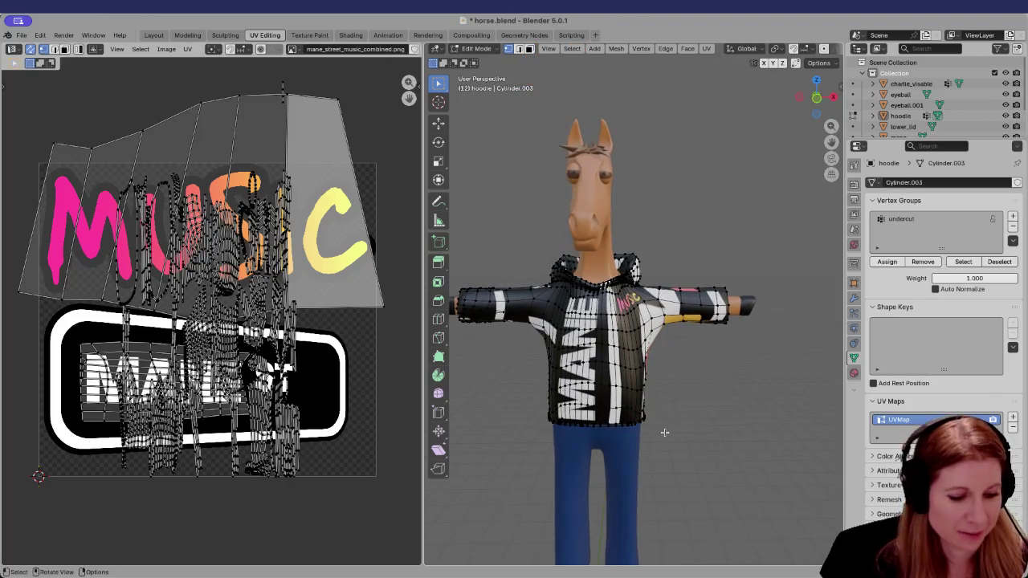
key(Tab)
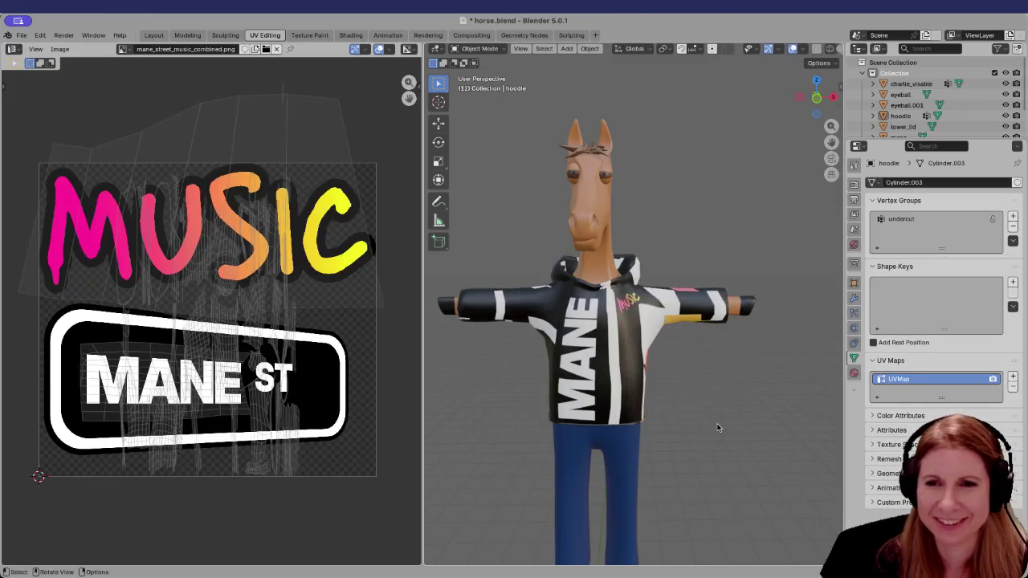
scroll(722, 421, up, 5)
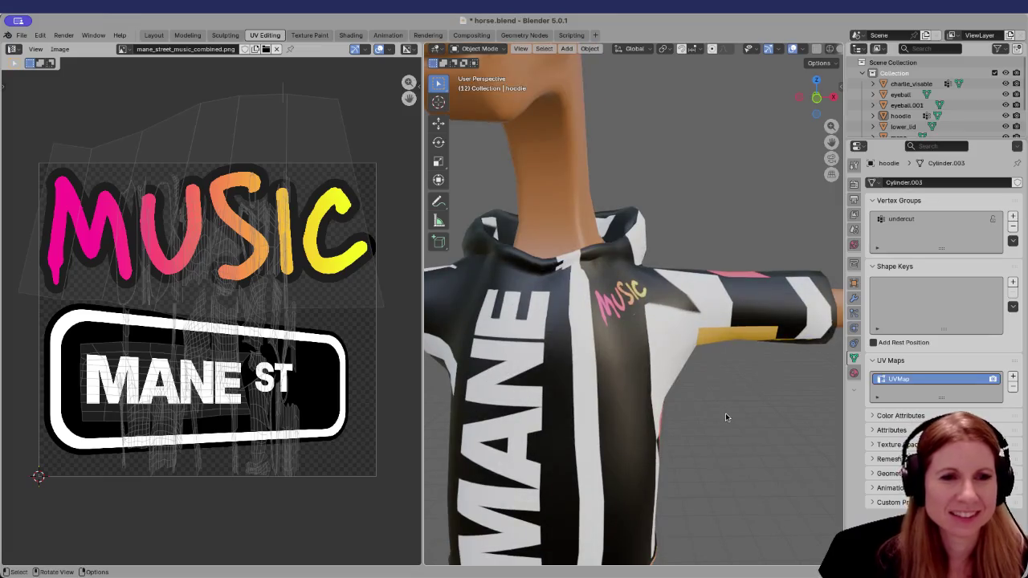
middle_drag(725, 413, 726, 414)
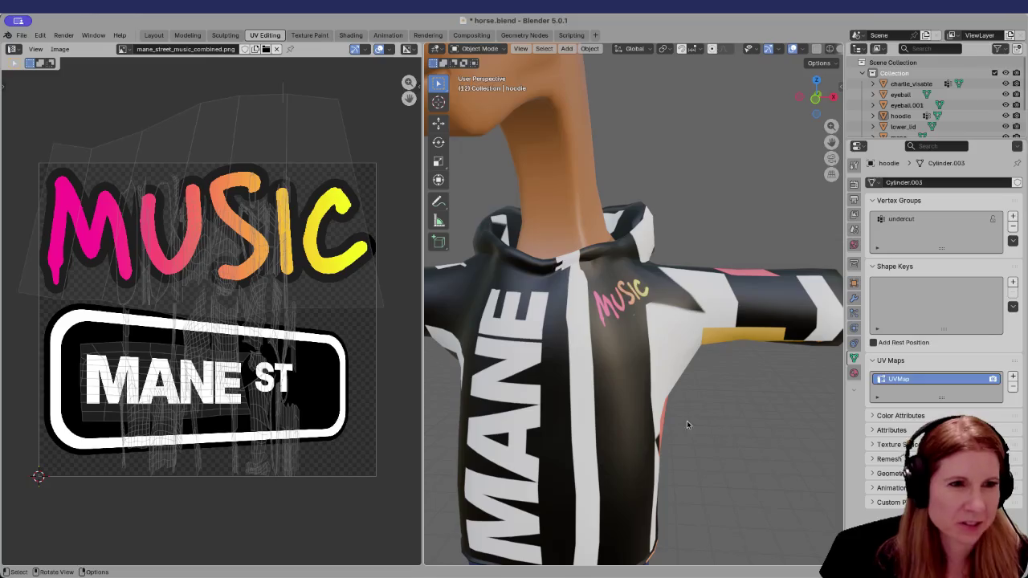
scroll(697, 415, down, 5)
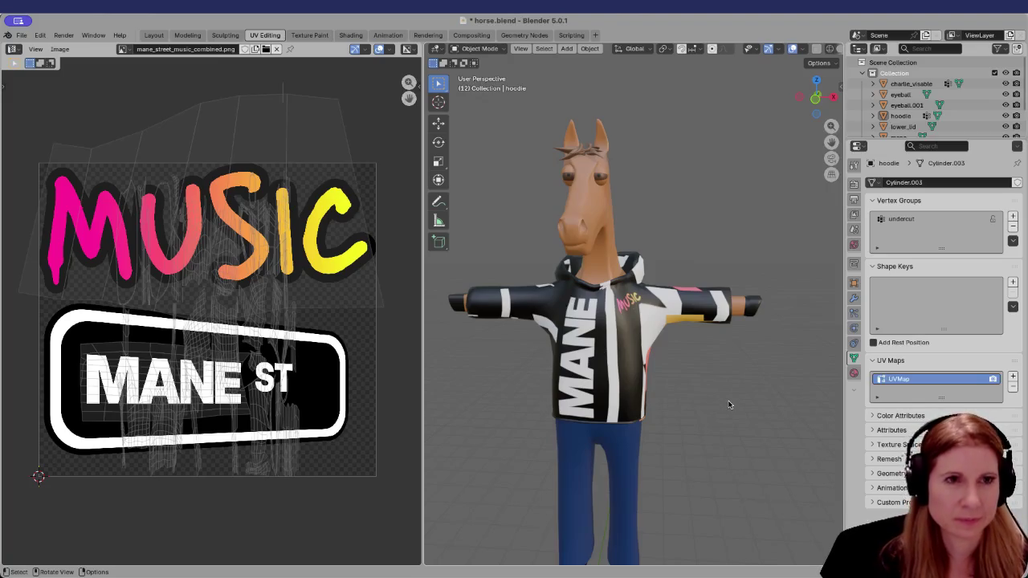
key(ctrl+s)
Orbit around the horse to check the hoodie print from the front and left side
scroll(685, 387, up, 5)
scroll(683, 388, down, 5)
mouse_move(682, 388)
middle_down()
mouse_move(692, 378)
mouse_move(566, 377)
middle_up()
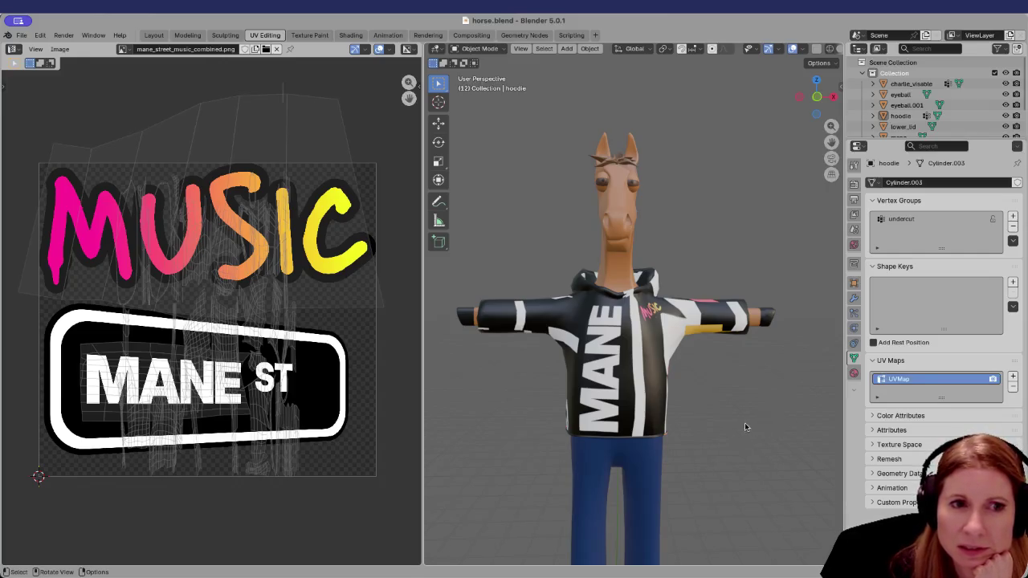
mouse_move(740, 424)
middle_down()
mouse_move(835, 411)
mouse_move(757, 424)
middle_up()
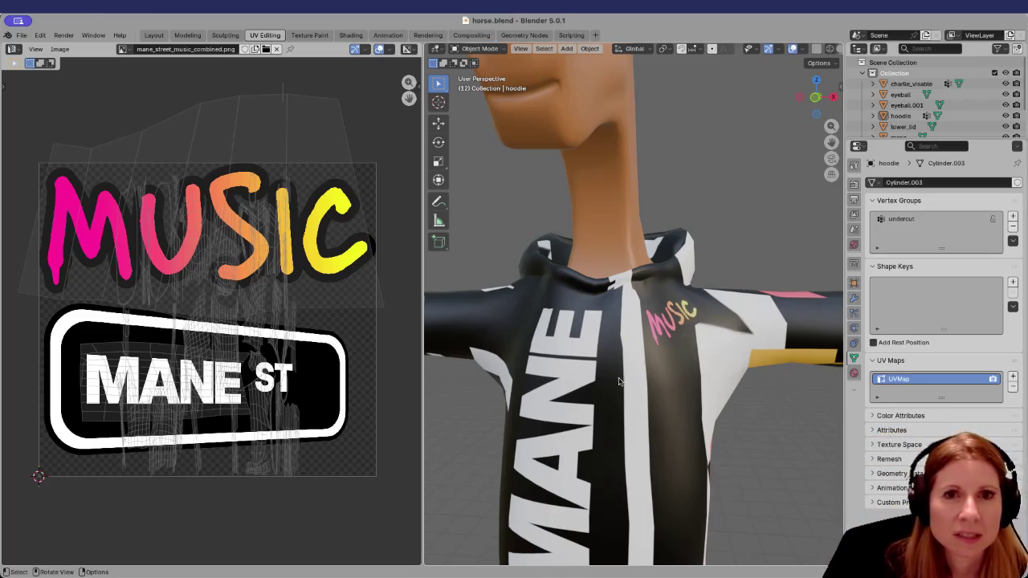
scroll(578, 378, down, 4)
mouse_move(580, 377)
middle_down()
mouse_move(602, 374)
mouse_move(565, 384)
middle_up()
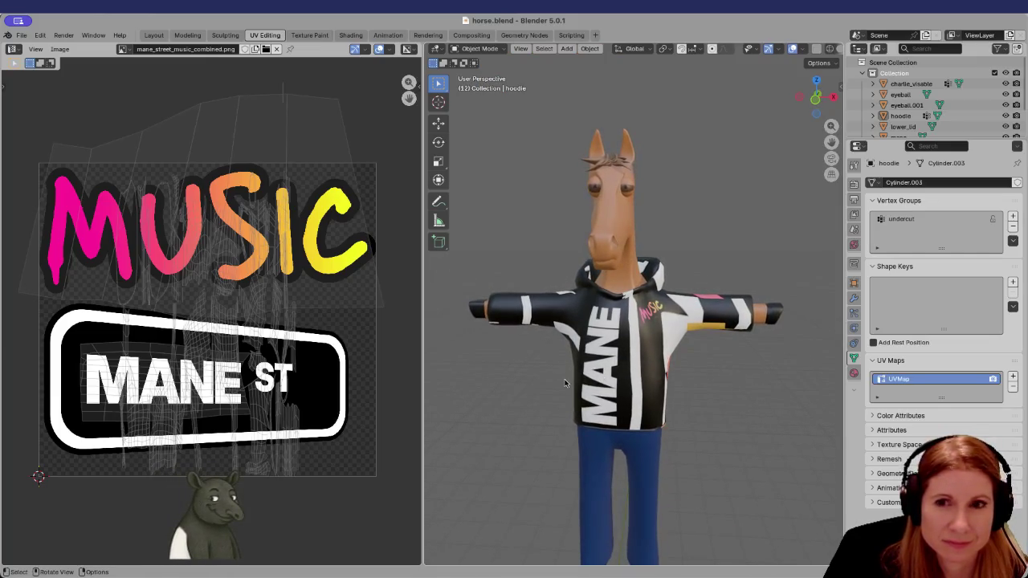
Zoom out, select the hoodie object and enter Edit Mode to show its full UV layout
scroll(546, 381, up, 5)
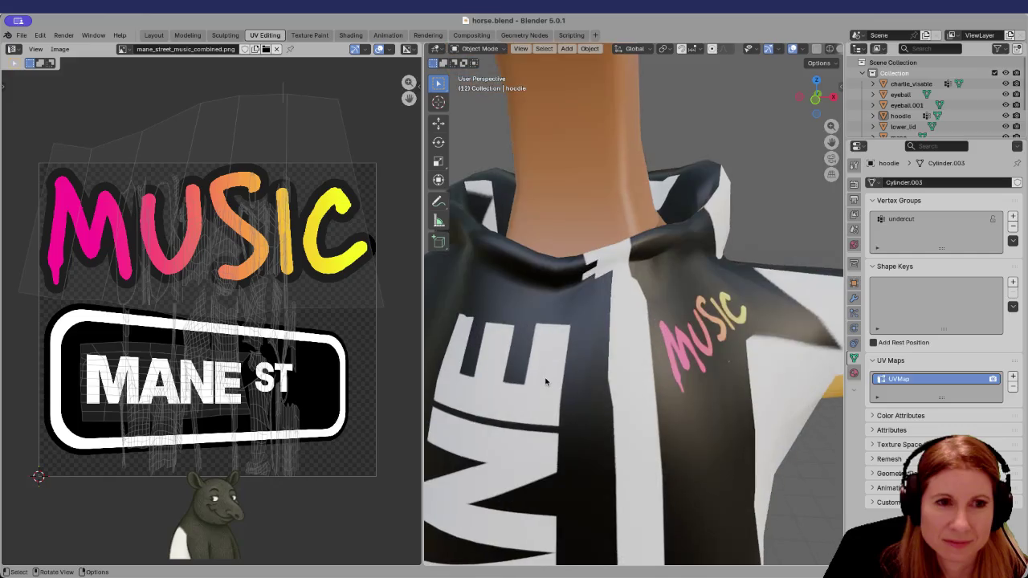
scroll(534, 368, down, 2)
scroll(530, 365, down, 1)
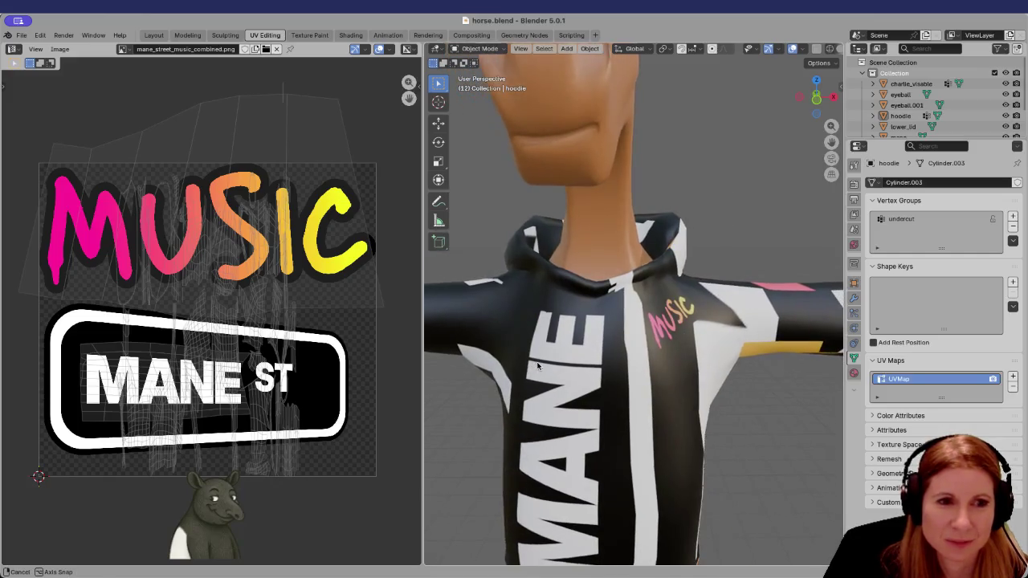
scroll(538, 354, down, 2)
scroll(552, 322, down, 2)
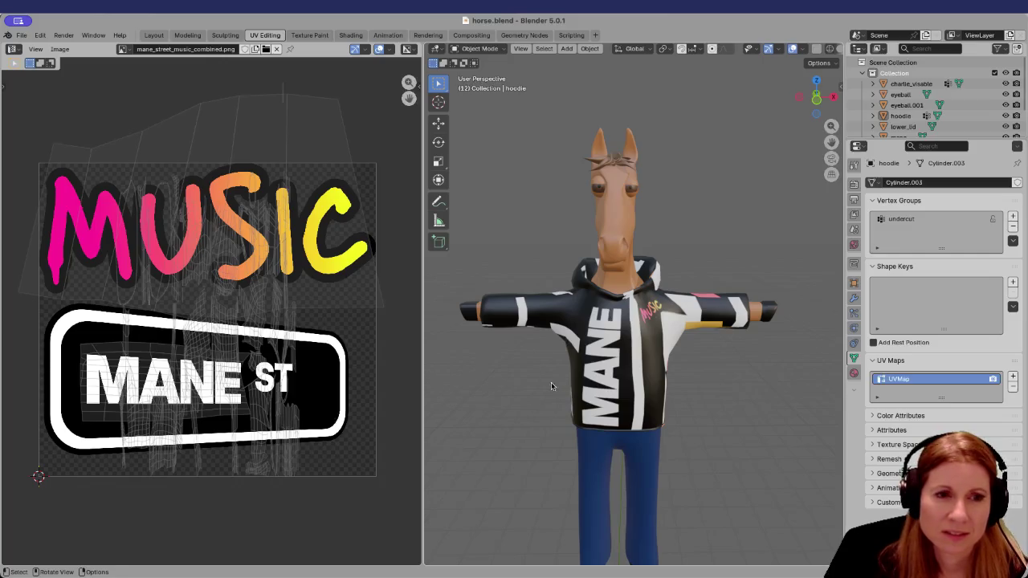
click(603, 386)
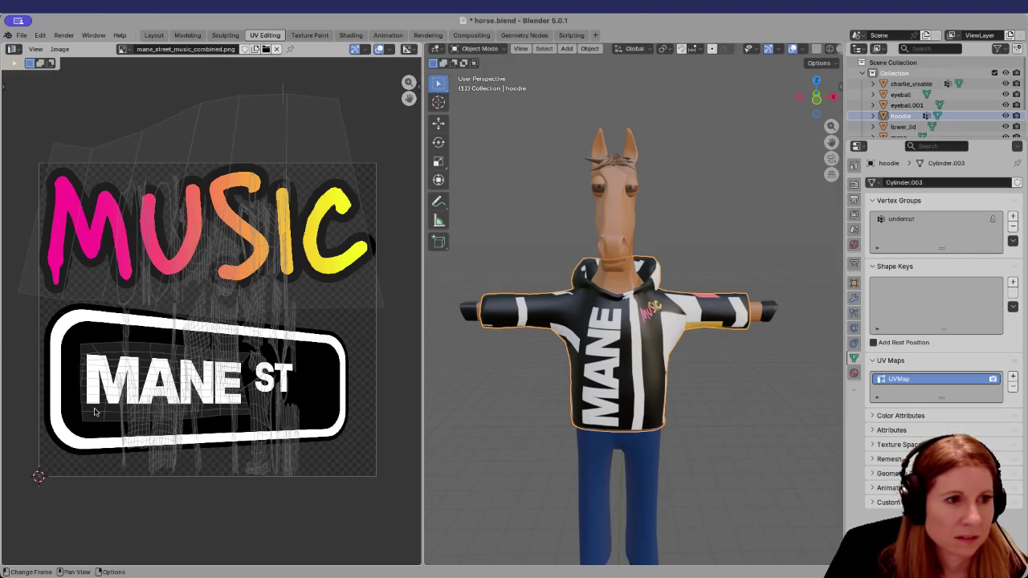
key(Tab)
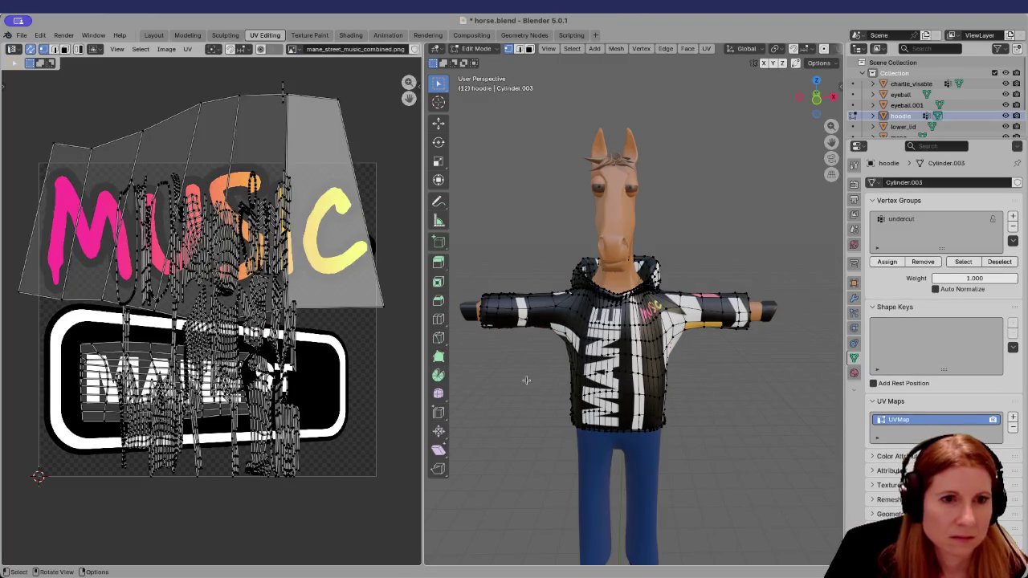
Rescale the MANE UV island, then try scaling the MANE ST island and cancel
key(l)
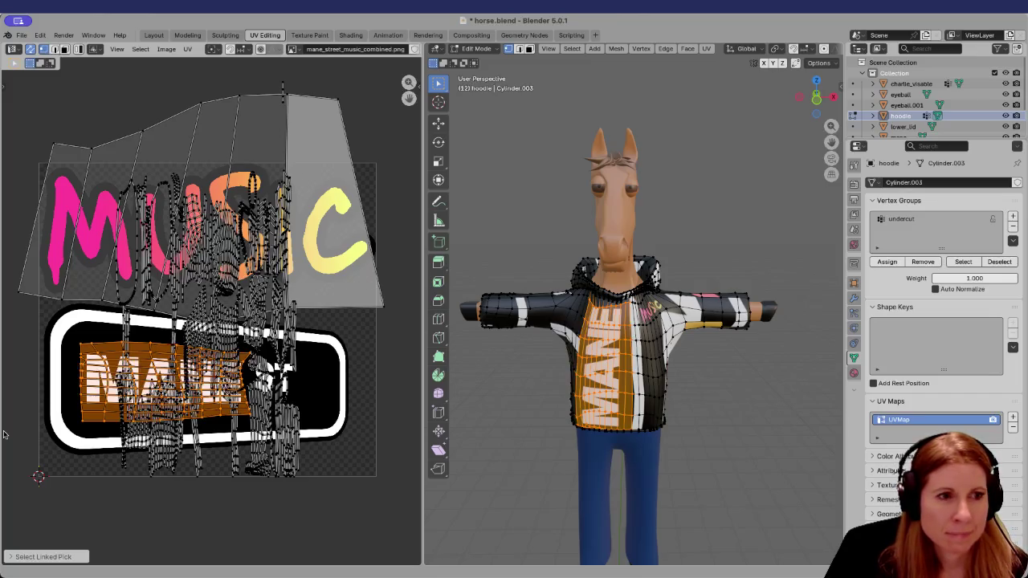
key(s)
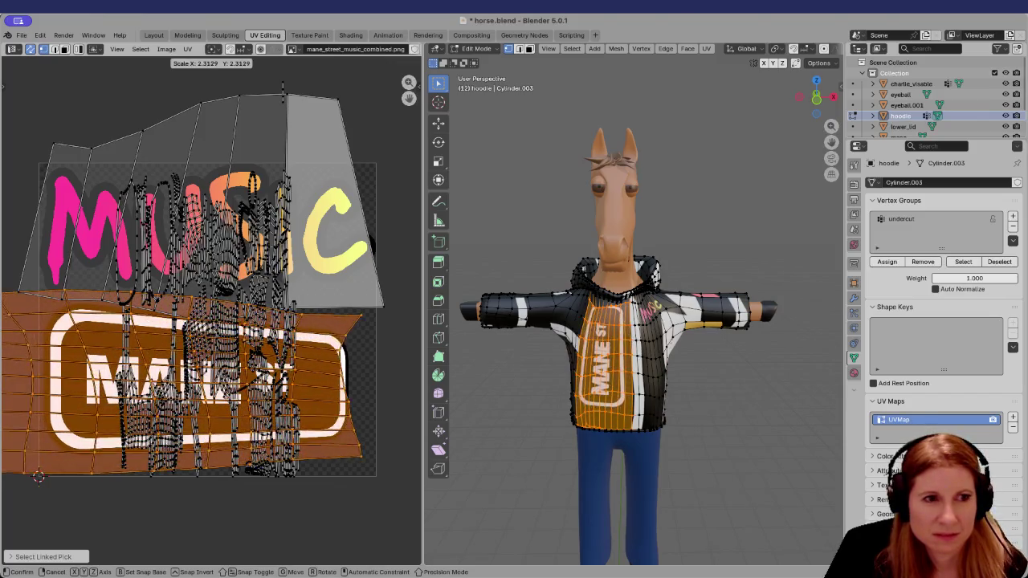
click(690, 447)
click(690, 447)
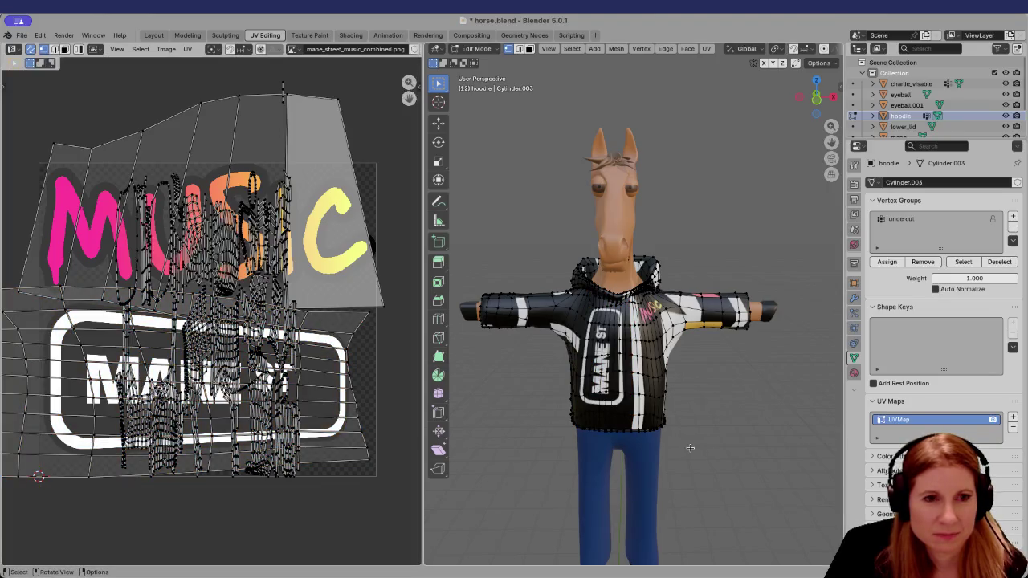
click(218, 412)
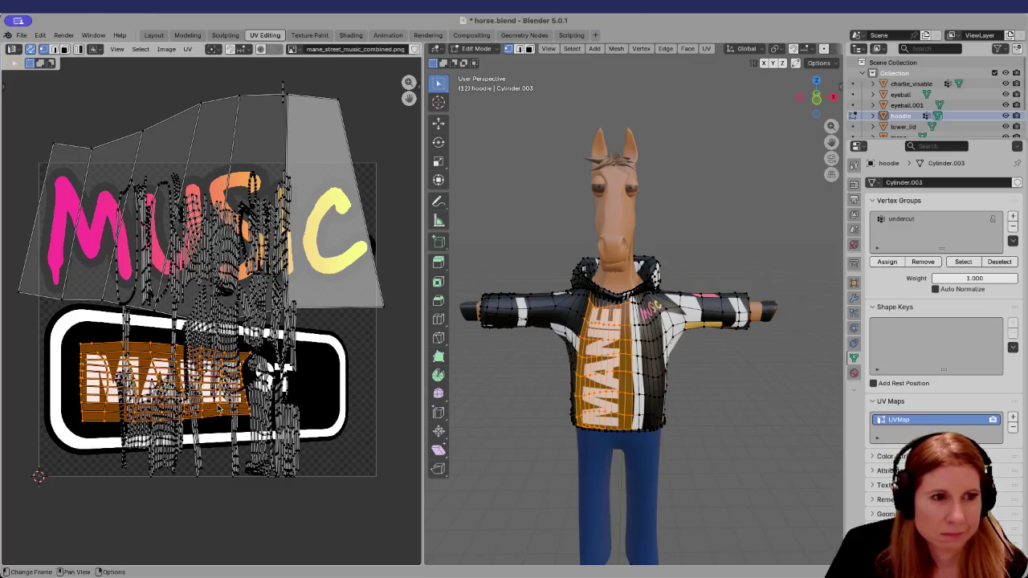
key(s)
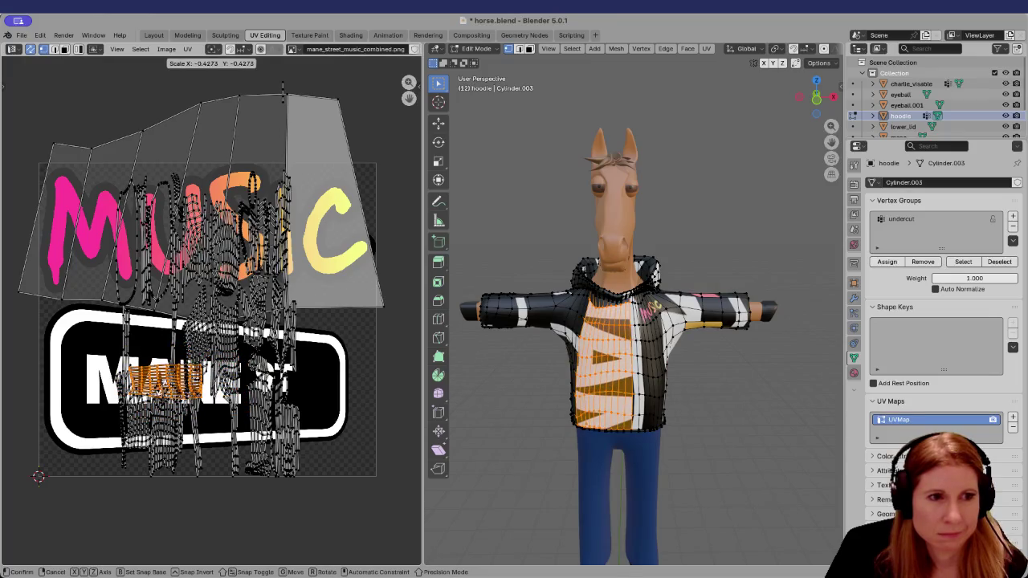
key(Escape)
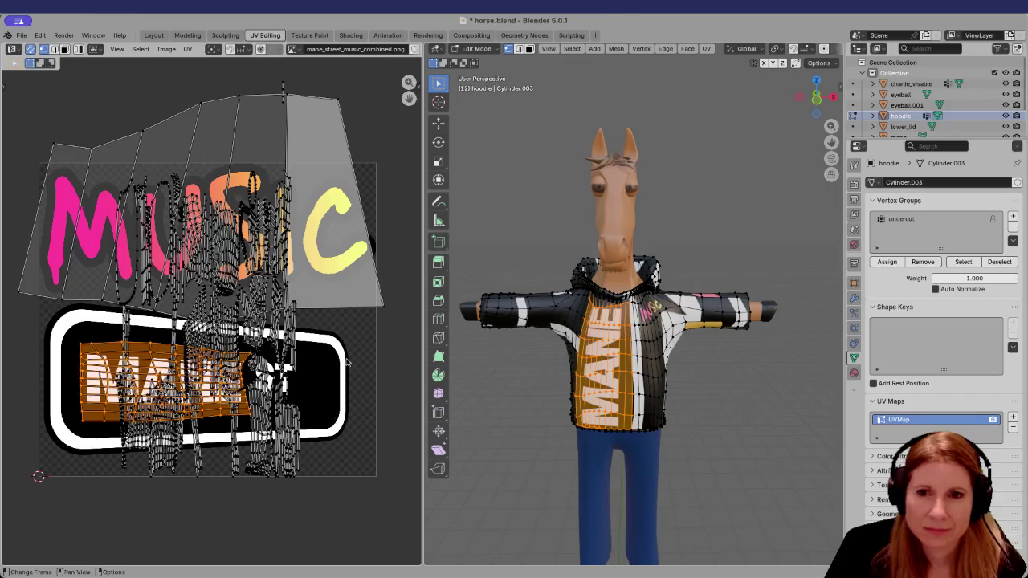
Enlarge the MANE UV island, then squash it vertically along Y
key(alt+a)
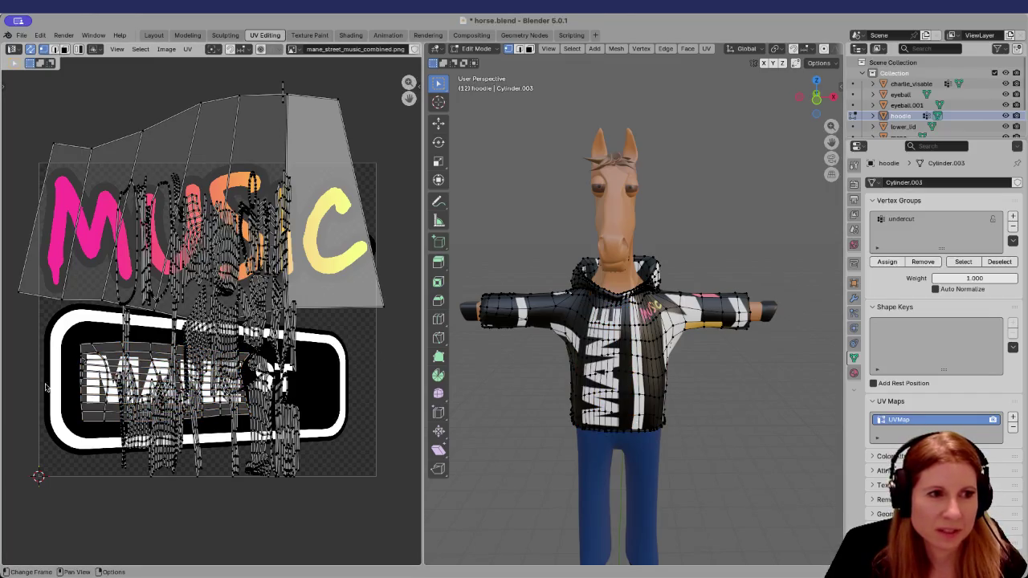
key(l)
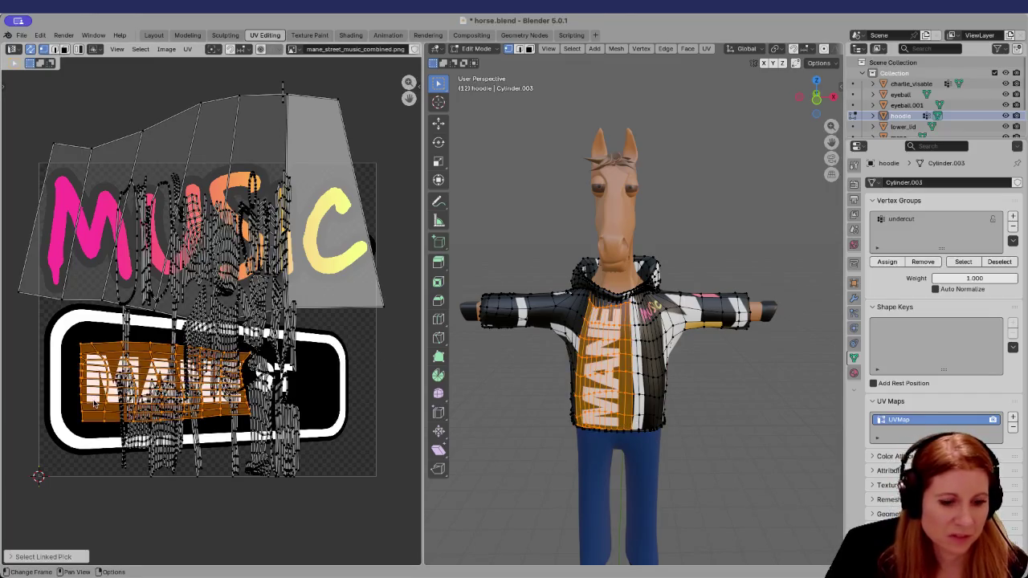
key(s)
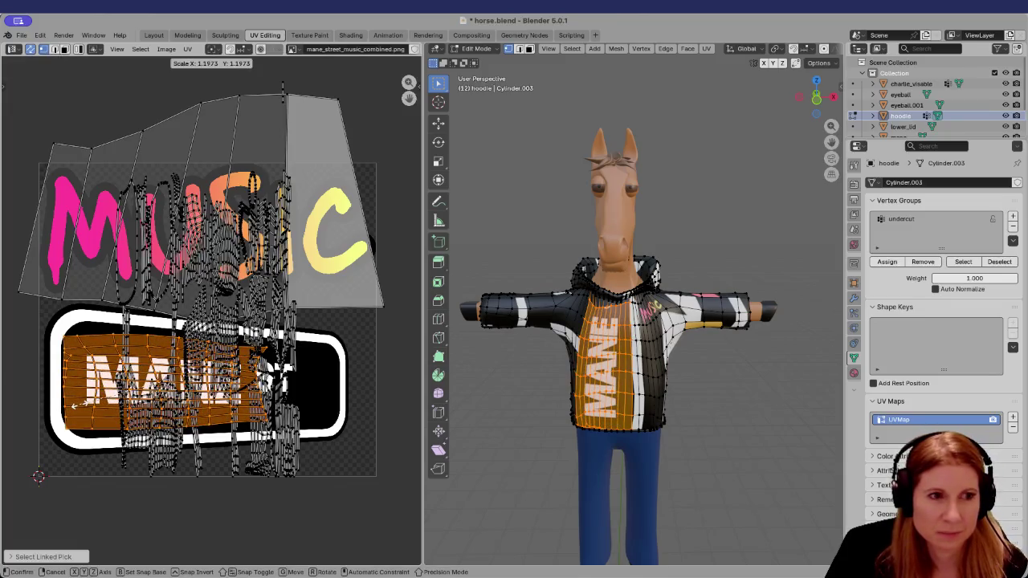
click(80, 408)
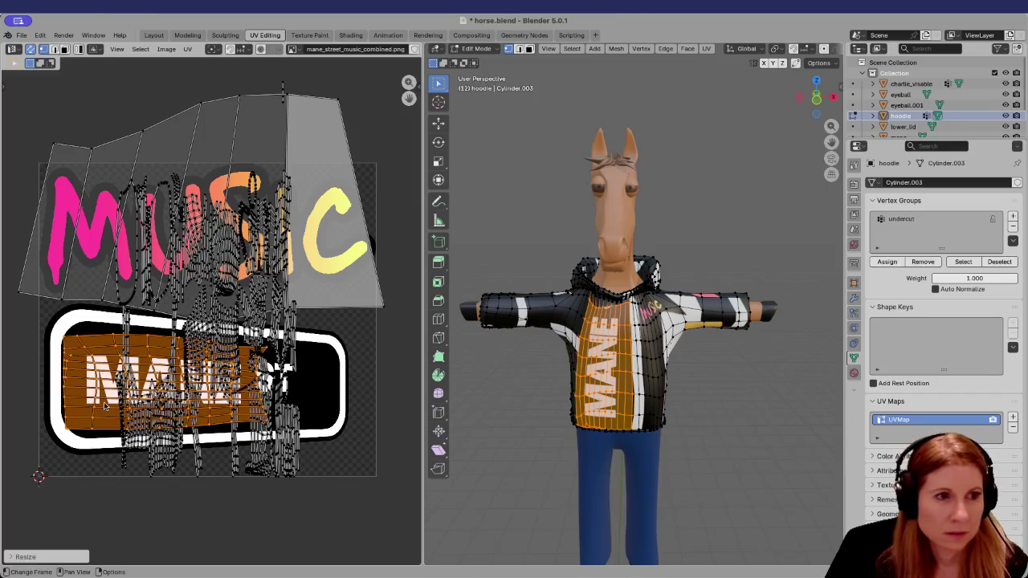
key(s)
key(y)
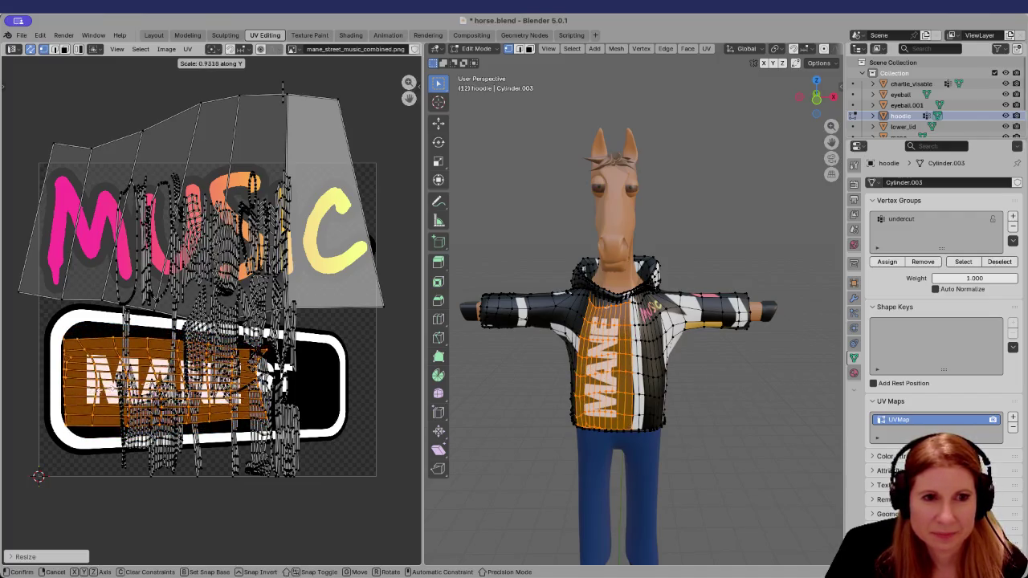
key(Return)
key(alt+a)
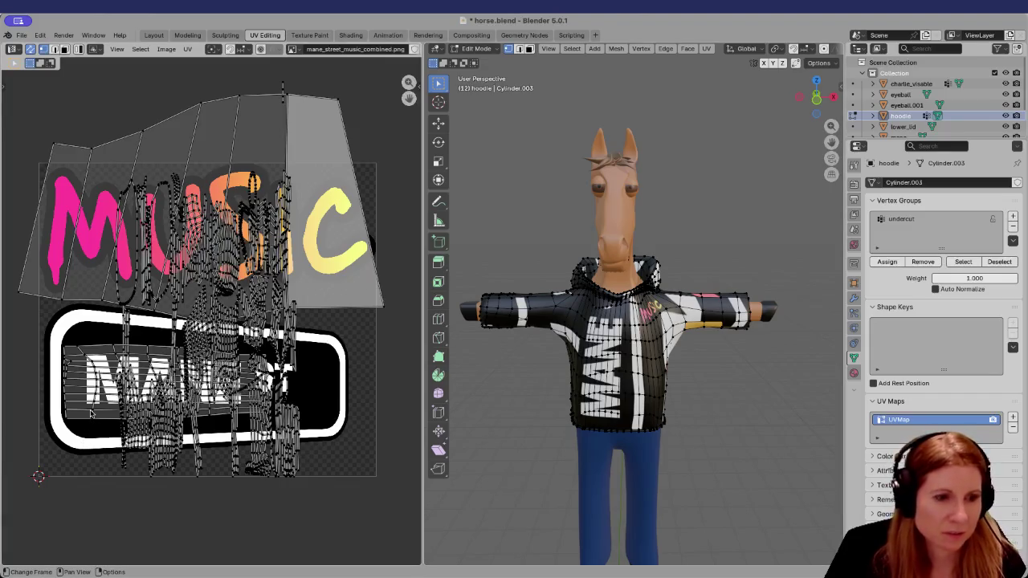
Nudge the MANE island into place, shrink it slightly, and return to Object Mode
key(l)
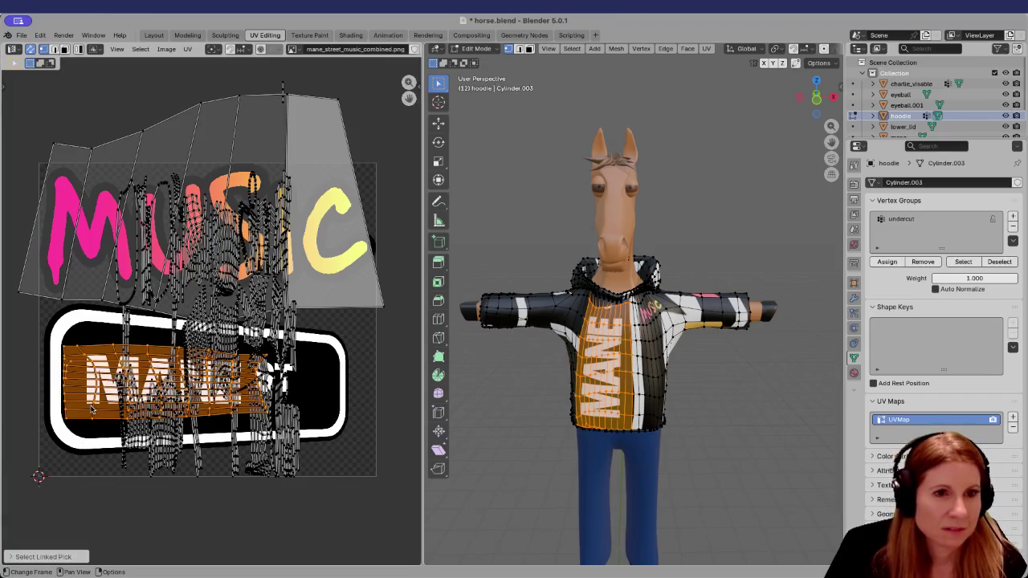
key(g)
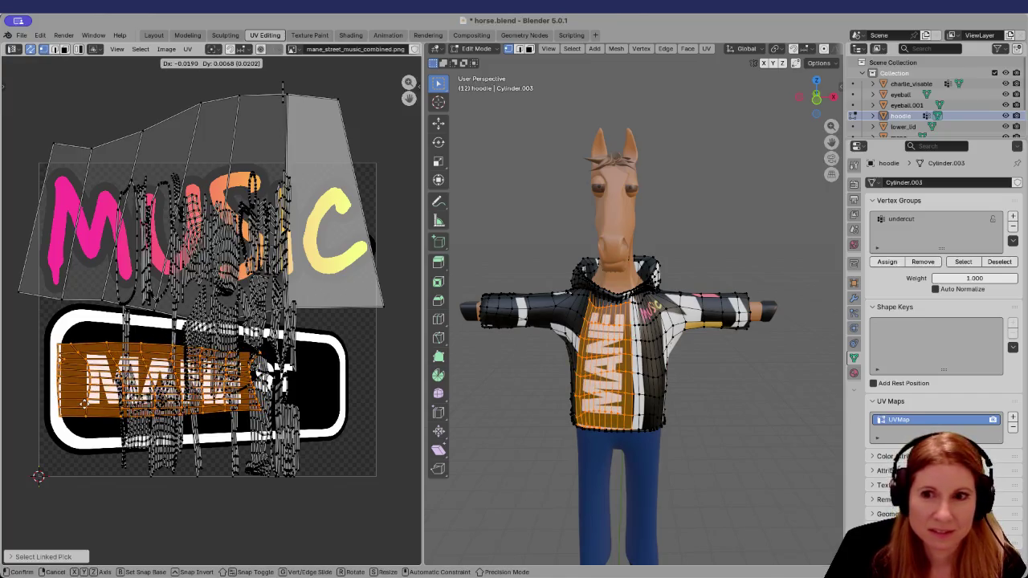
click(86, 408)
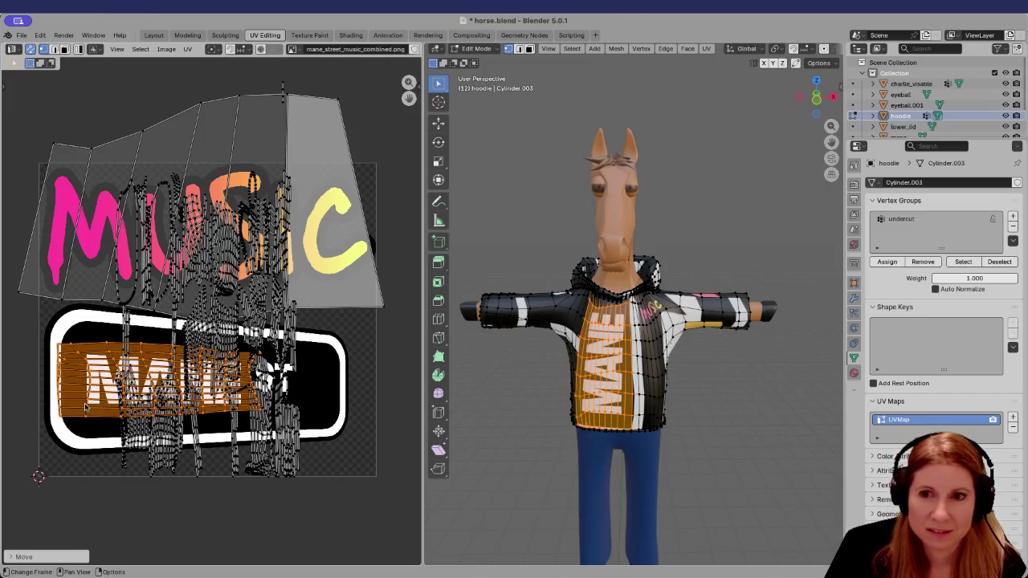
click(751, 409)
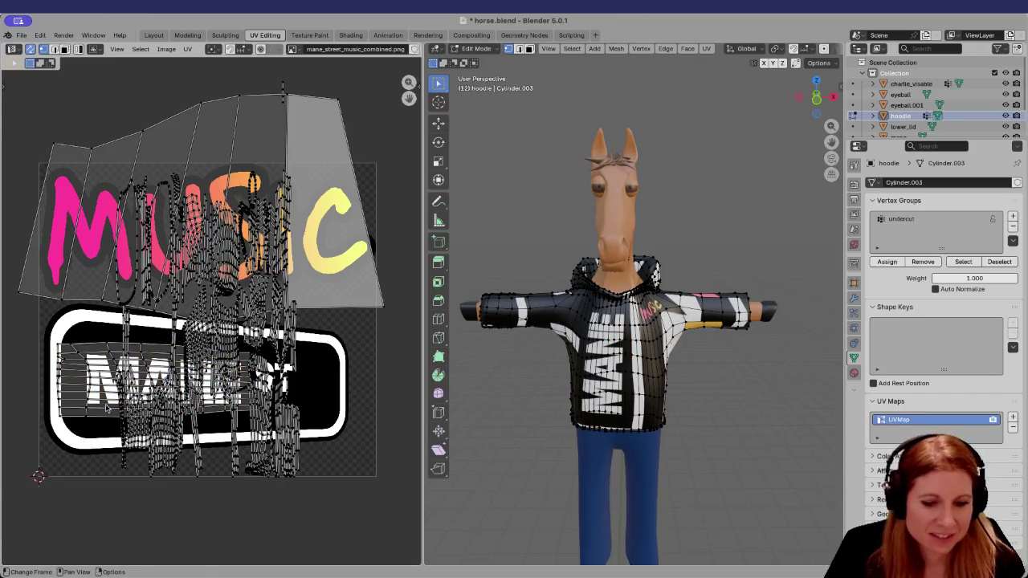
key(l)
key(g)
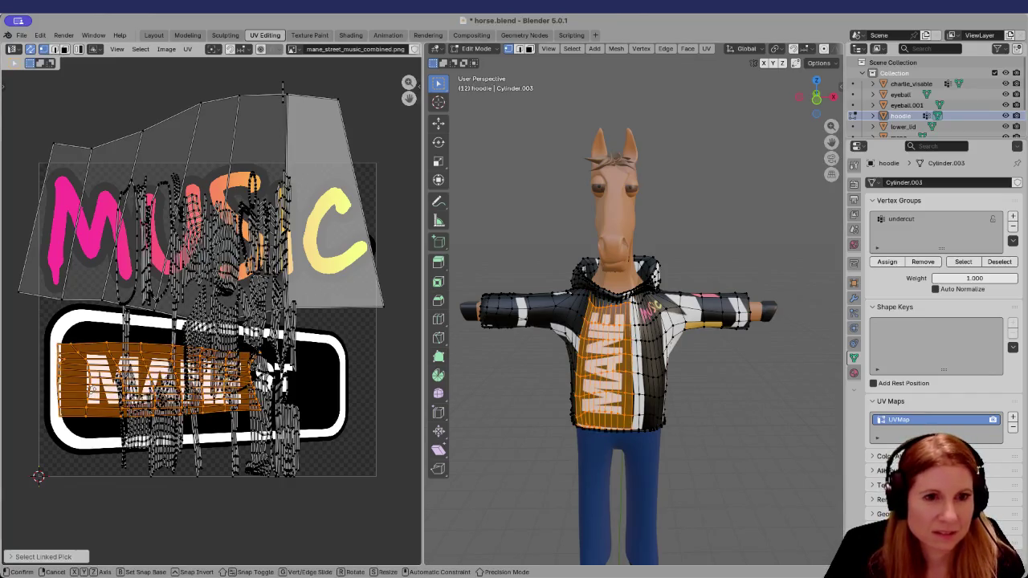
click(100, 389)
key(s)
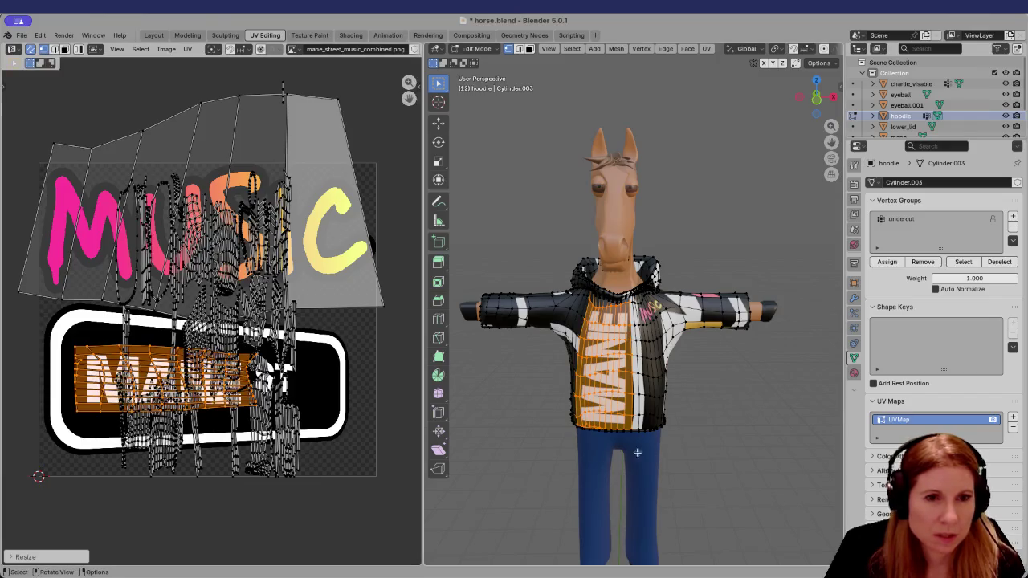
click(738, 456)
key(Tab)
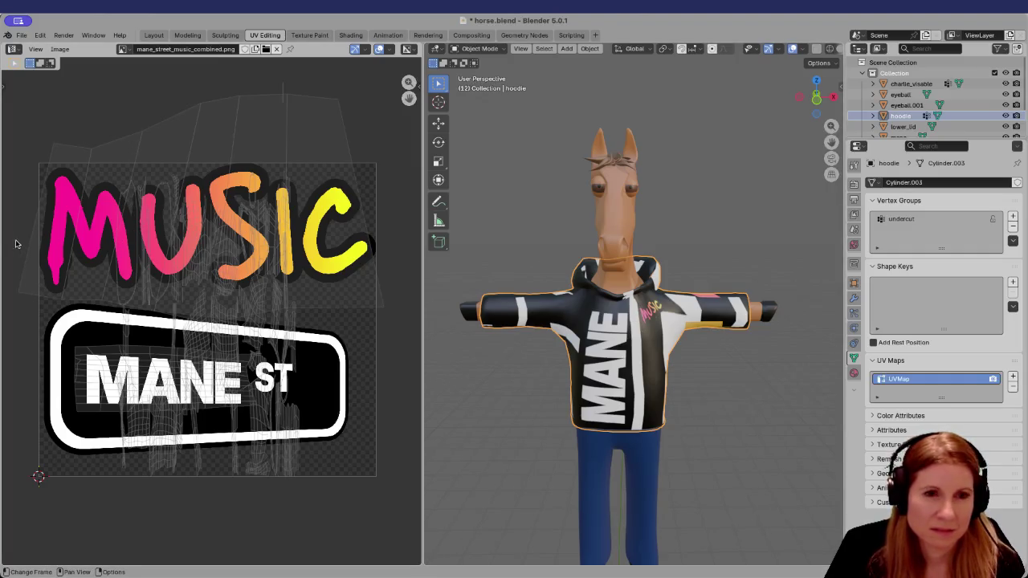
click(771, 422)
scroll(755, 420, down, 2)
scroll(731, 422, up, 2)
scroll(723, 424, down, 3)
scroll(717, 428, up, 1)
scroll(716, 424, down, 1)
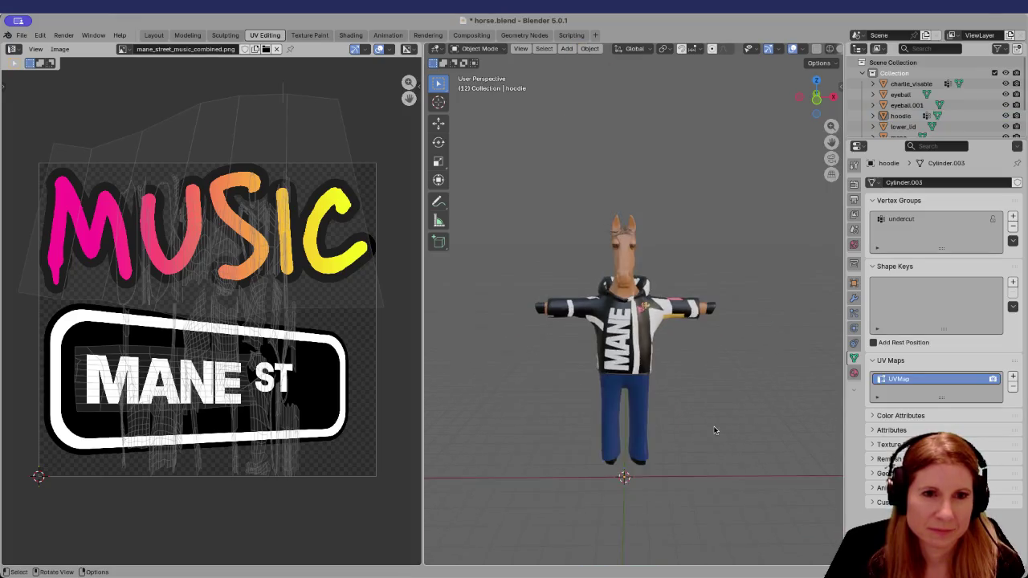
scroll(713, 427, up, 4)
scroll(711, 428, up, 1)
scroll(711, 429, down, 5)
scroll(707, 430, up, 4)
scroll(704, 427, down, 1)
scroll(700, 428, up, 2)
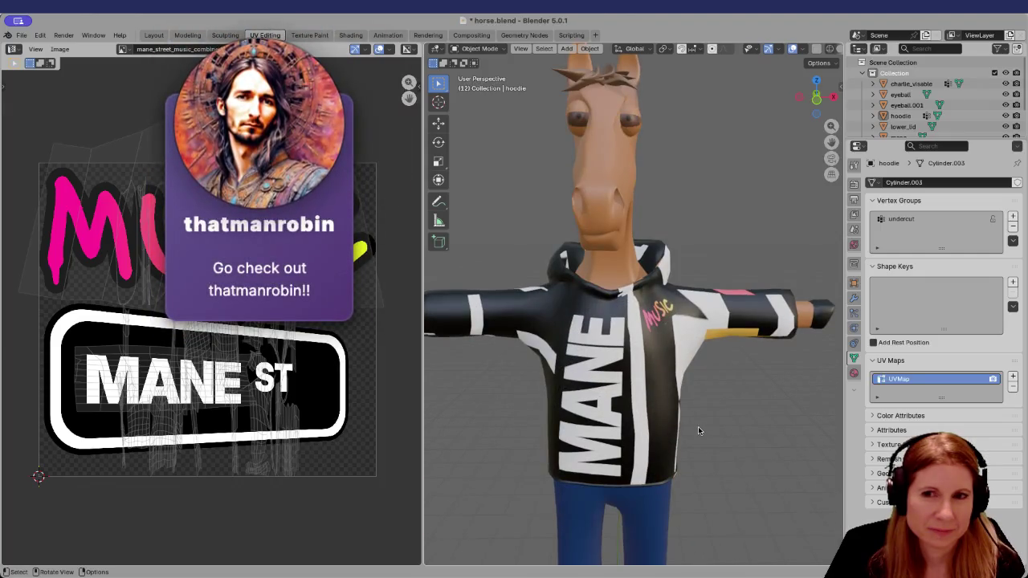
scroll(698, 431, down, 4)
mouse_move(698, 431)
middle_down()
mouse_move(601, 415)
mouse_move(749, 394)
mouse_move(544, 401)
middle_up()
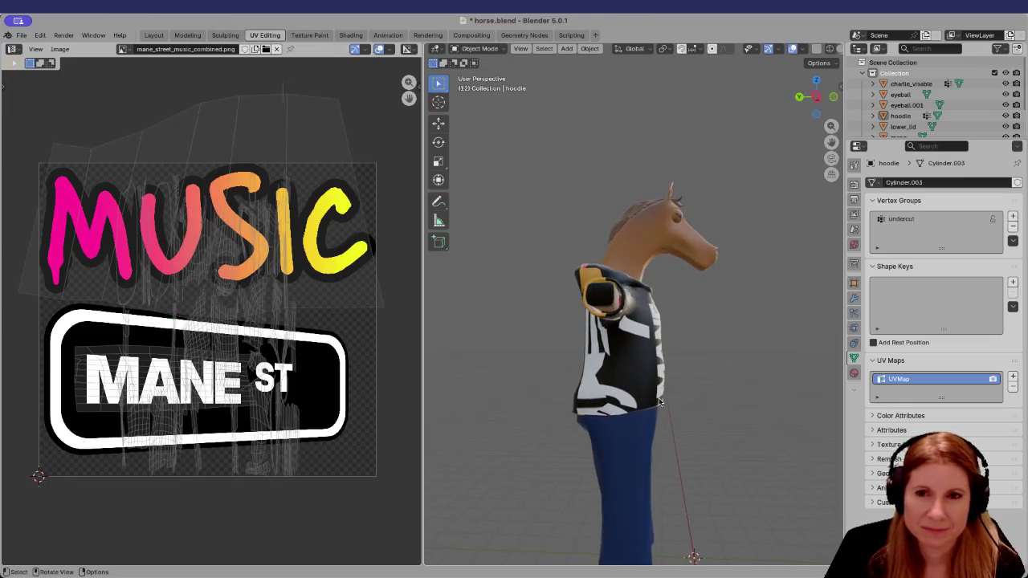
mouse_move(671, 381)
middle_down()
mouse_move(559, 328)
mouse_move(542, 332)
mouse_move(495, 394)
mouse_move(541, 411)
mouse_move(620, 406)
mouse_move(619, 379)
middle_up()
scroll(600, 387, up, 5)
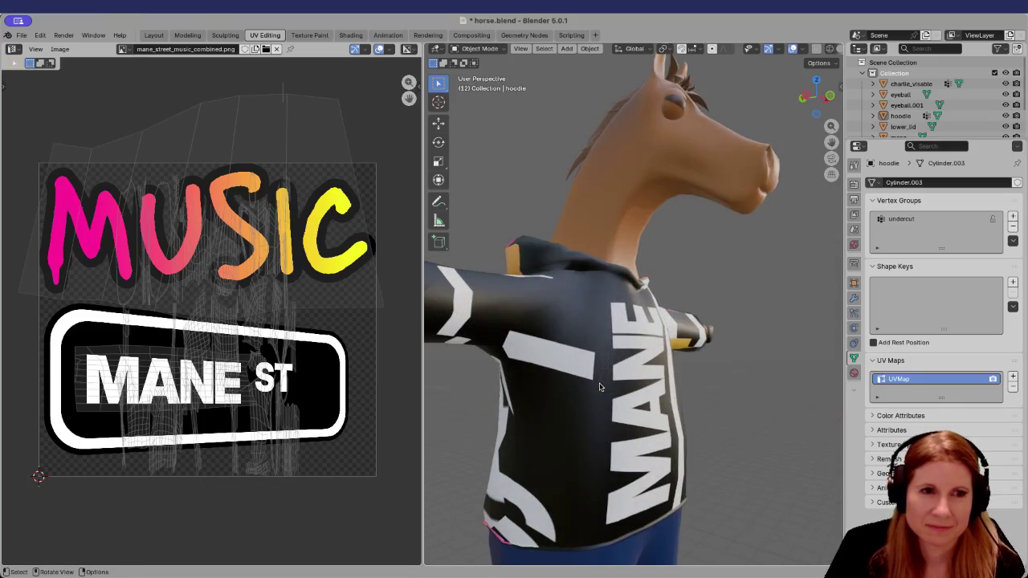
scroll(662, 379, down, 4)
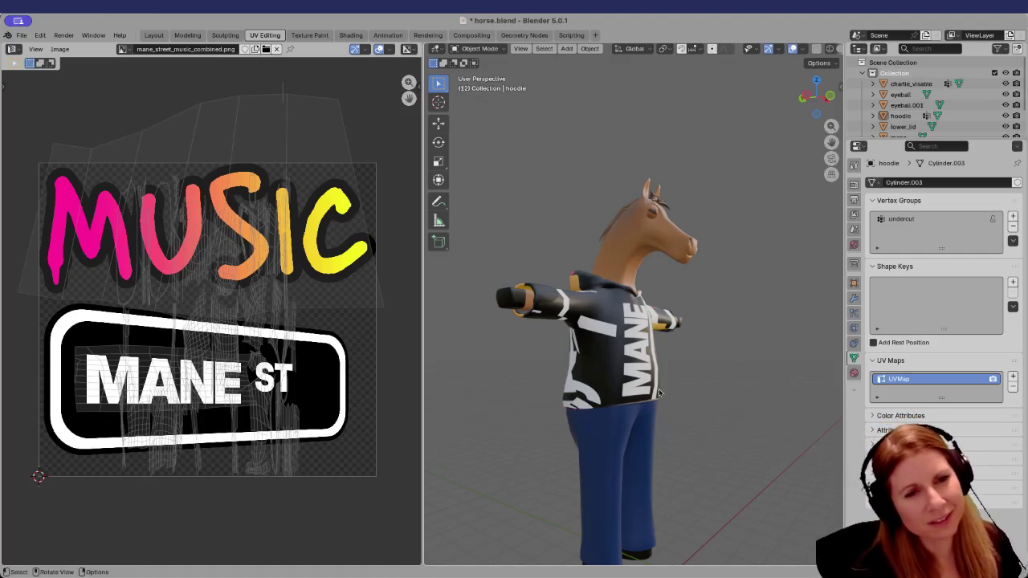
key(KP_1)
mouse_move(694, 367)
middle_down()
mouse_move(672, 387)
mouse_move(794, 400)
mouse_move(706, 376)
mouse_move(689, 403)
middle_up()
scroll(671, 384, up, 3)
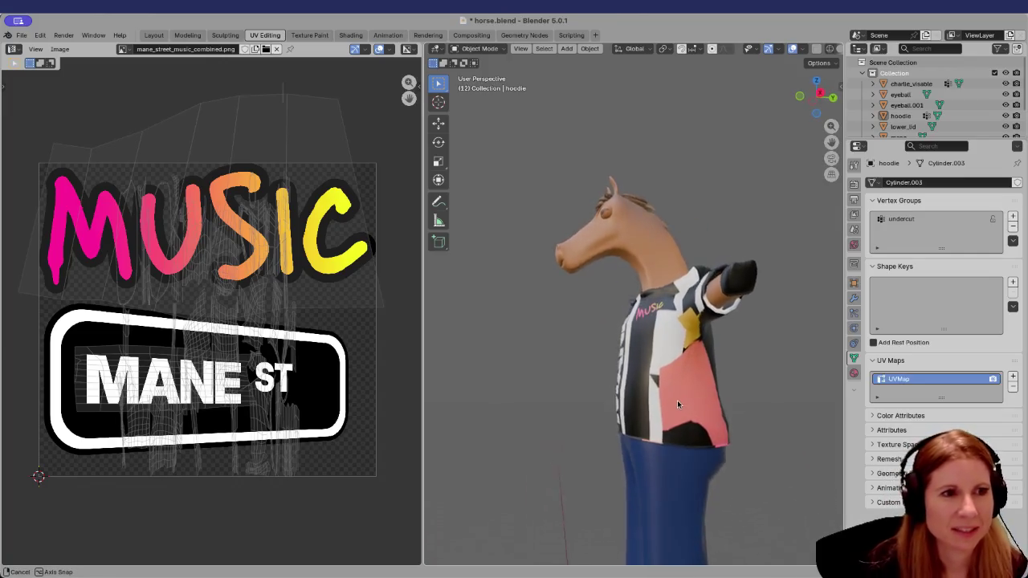
click(698, 404)
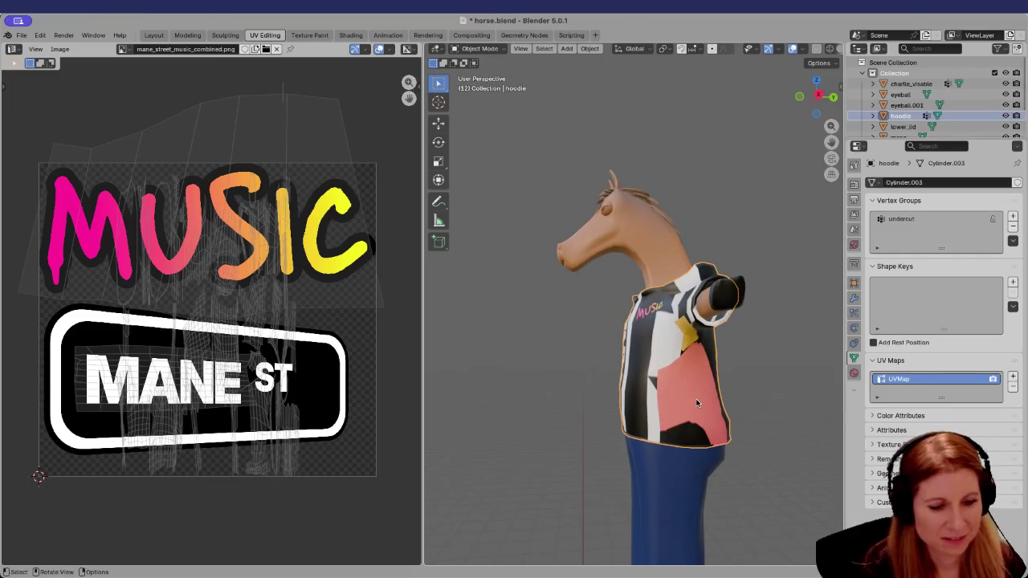
Enter Edit Mode, view the hoodie's side, and select the upper pink side-panel faces
key(Tab)
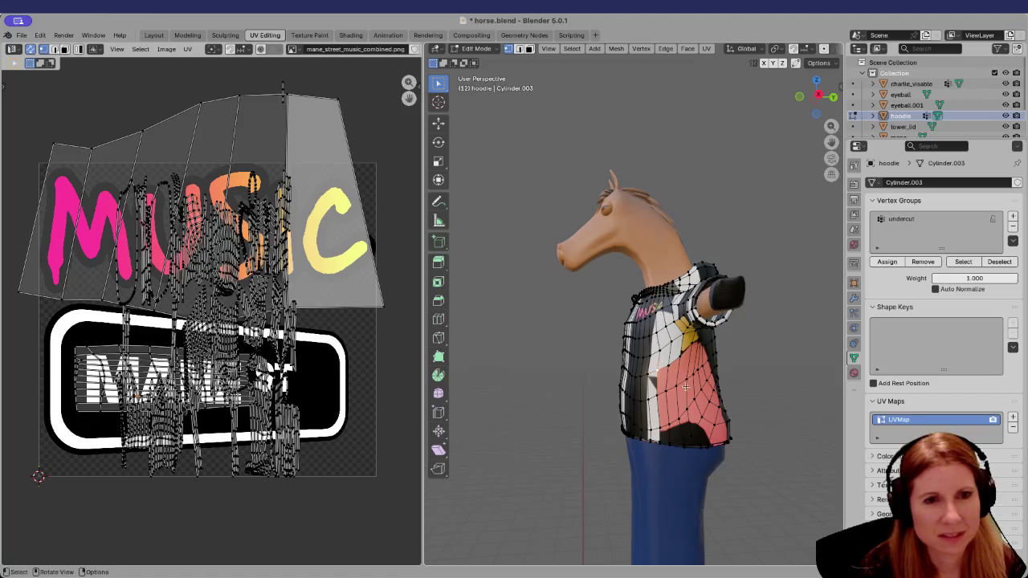
middle_drag(679, 386, 691, 396)
scroll(698, 401, up, 2)
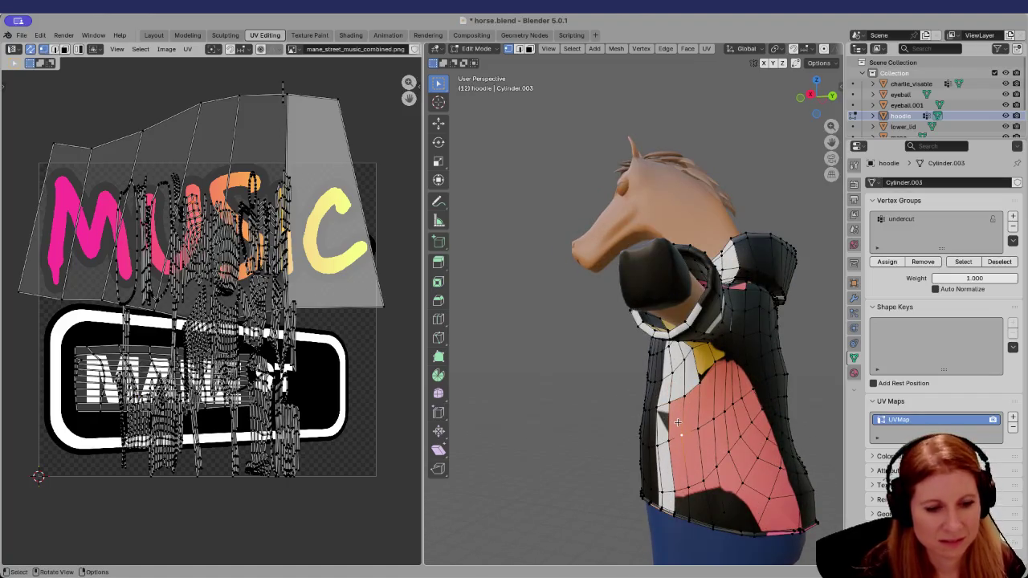
click(677, 422)
shift+click(692, 418)
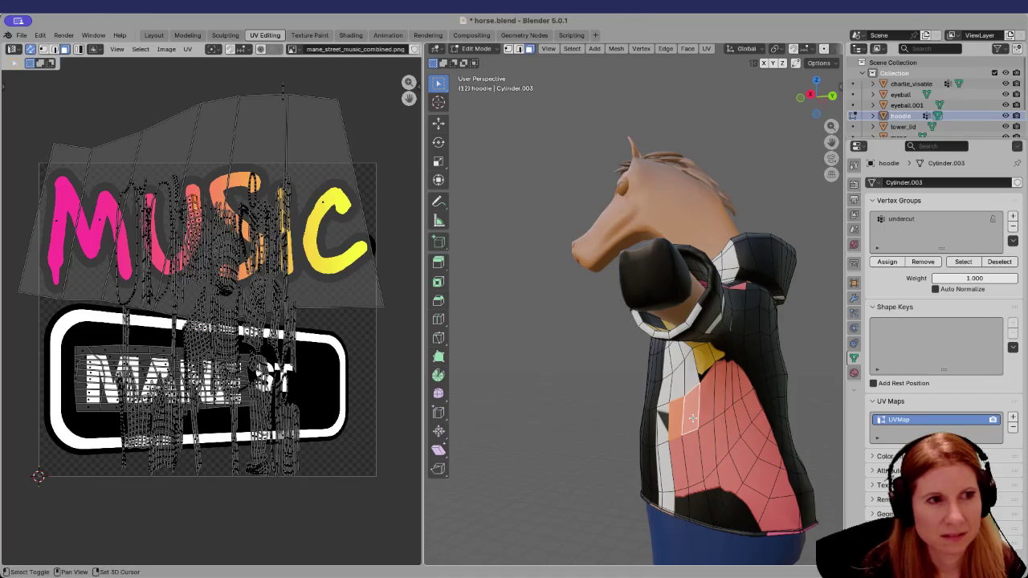
shift+click(699, 402)
shift+click(687, 440)
shift+click(679, 451)
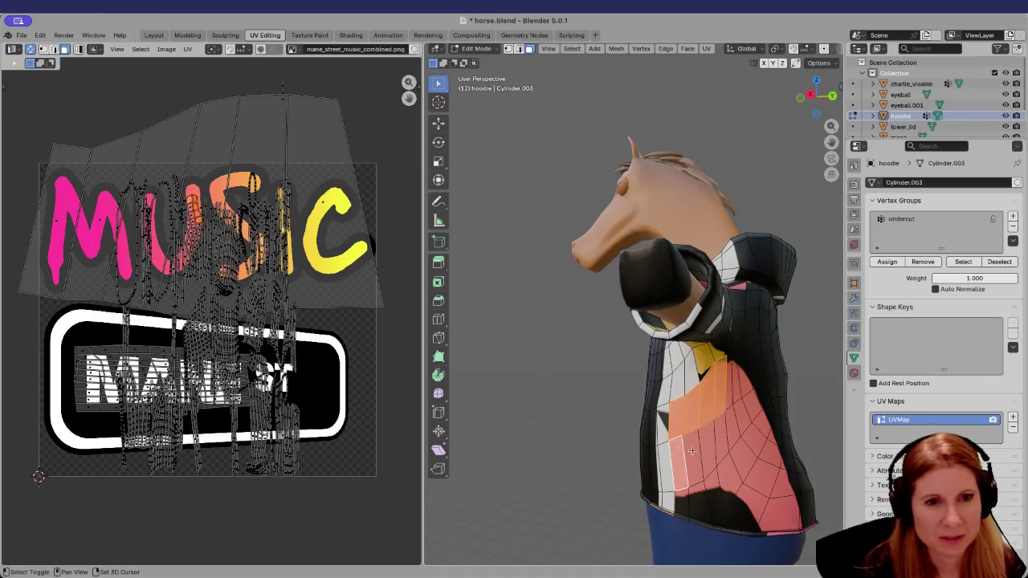
shift+click(698, 451)
shift+click(713, 461)
shift+click(726, 434)
shift+click(731, 416)
shift+click(736, 401)
shift+click(741, 390)
shift+click(749, 402)
shift+click(749, 412)
shift+click(747, 424)
shift+click(753, 438)
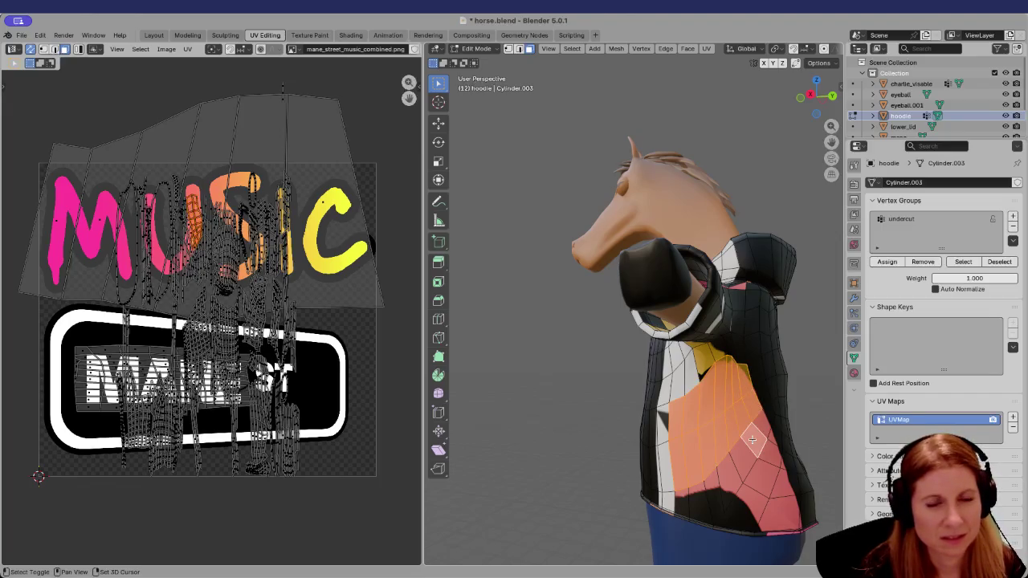
Add the lower and bottom side-panel faces to the selection
shift+click(733, 474)
shift+click(719, 483)
shift+click(707, 487)
shift+click(687, 497)
shift+click(682, 499)
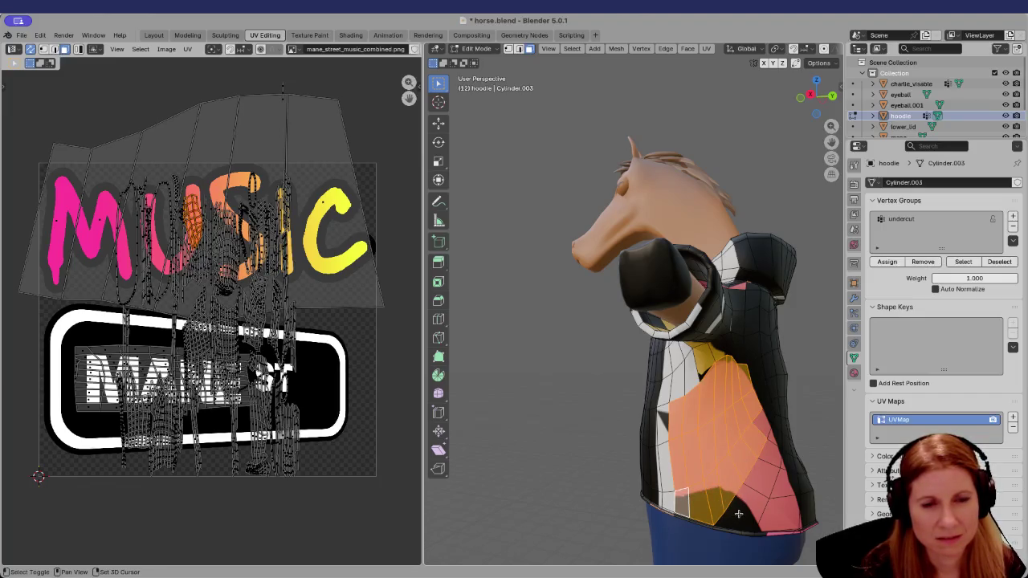
shift+click(739, 514)
shift+click(726, 524)
shift+click(762, 478)
shift+click(770, 452)
shift+click(764, 429)
shift+click(784, 483)
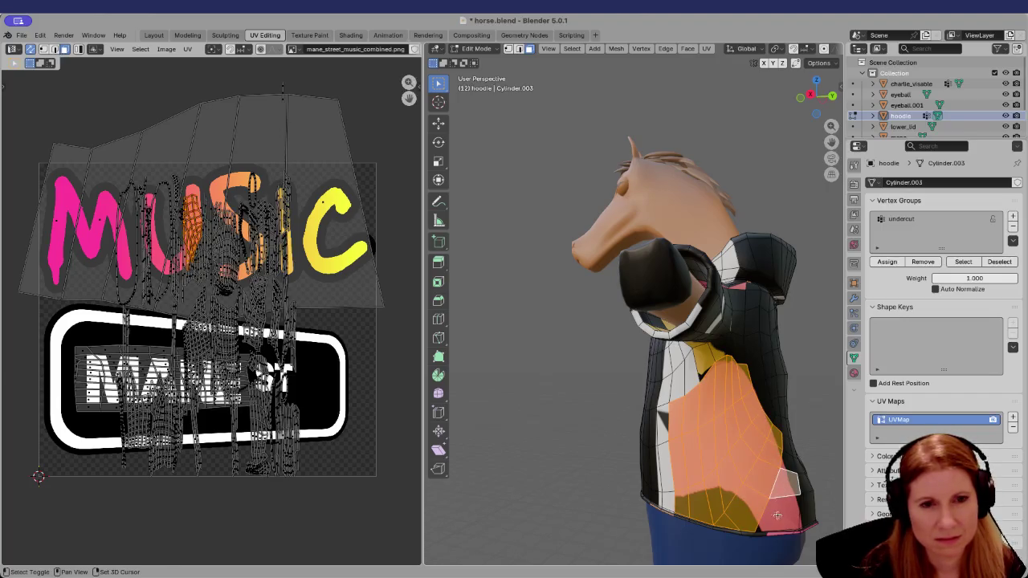
shift+click(777, 515)
middle_drag(778, 515, 707, 515)
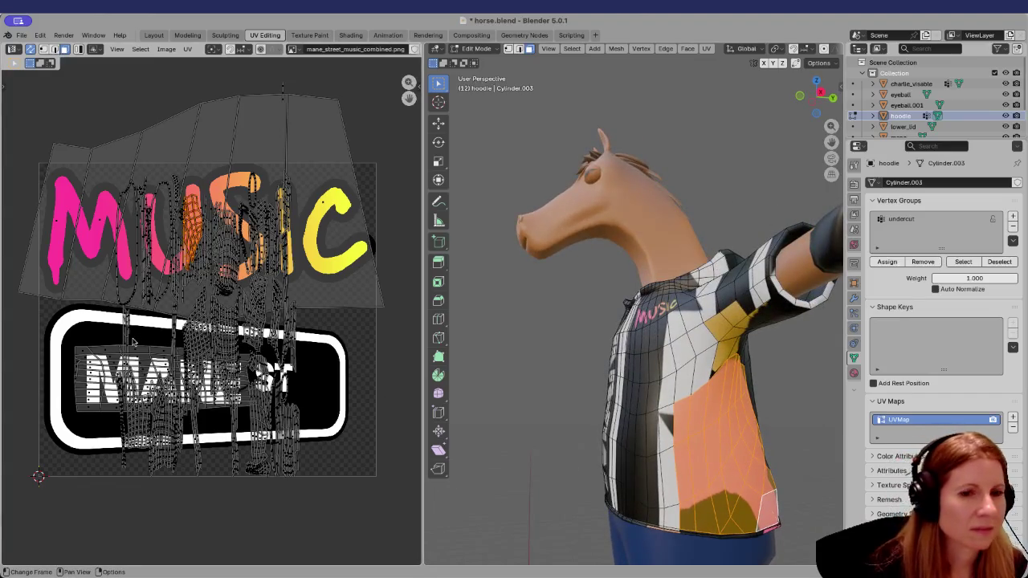
Move the selected side-panel UVs onto the pink M of the MUSIC graphic
scroll(135, 342, up, 2)
scroll(79, 312, up, 2)
scroll(93, 293, down, 3)
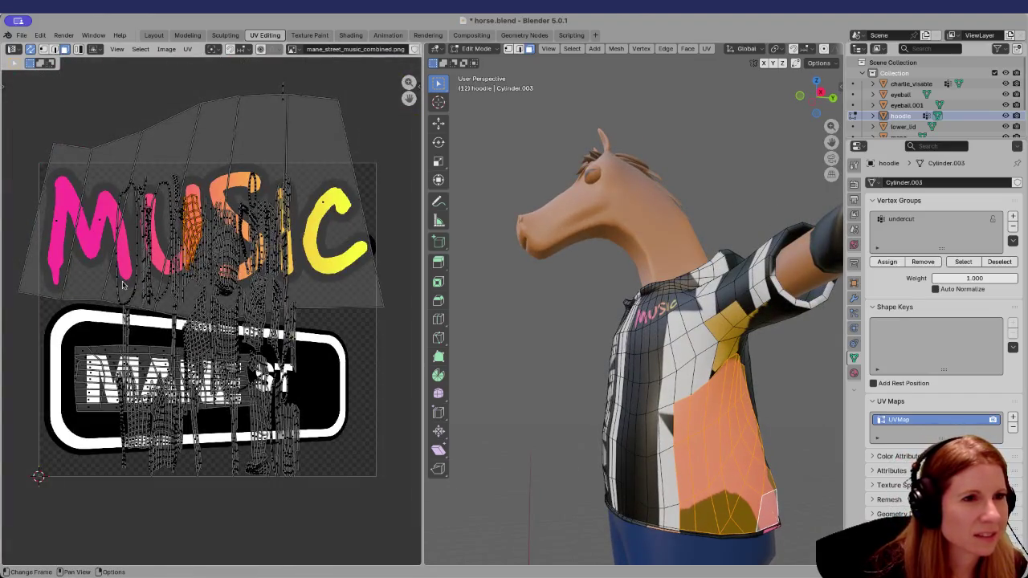
scroll(122, 287, up, 2)
scroll(111, 213, up, 1)
scroll(136, 207, down, 1)
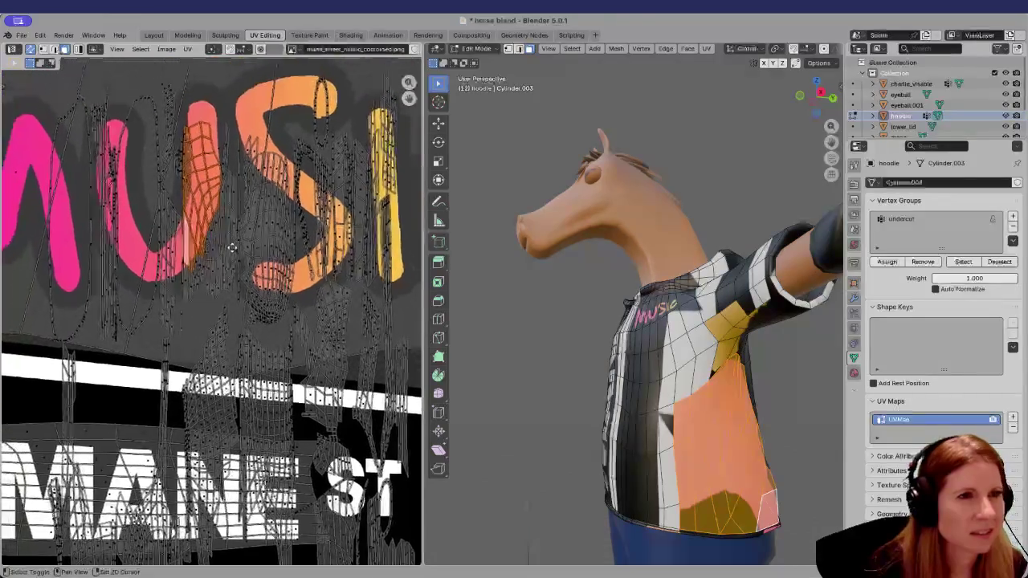
scroll(124, 359, up, 2)
scroll(333, 357, up, 2)
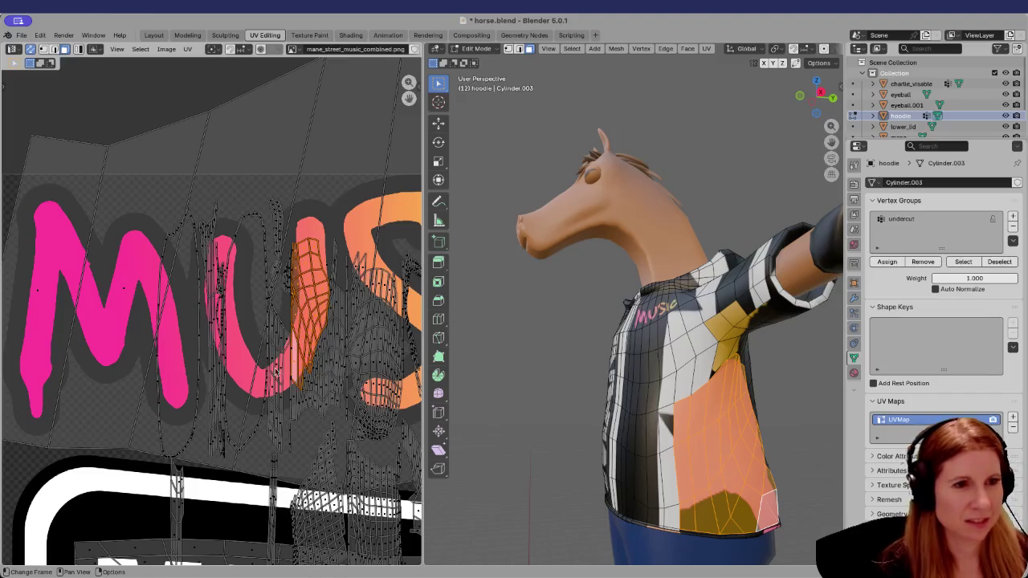
key(g)
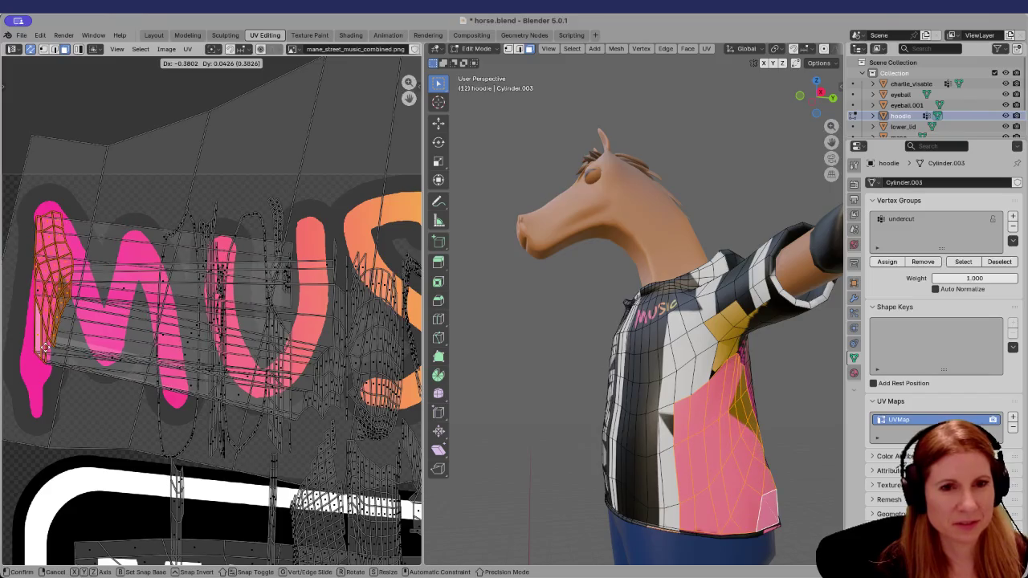
click(49, 338)
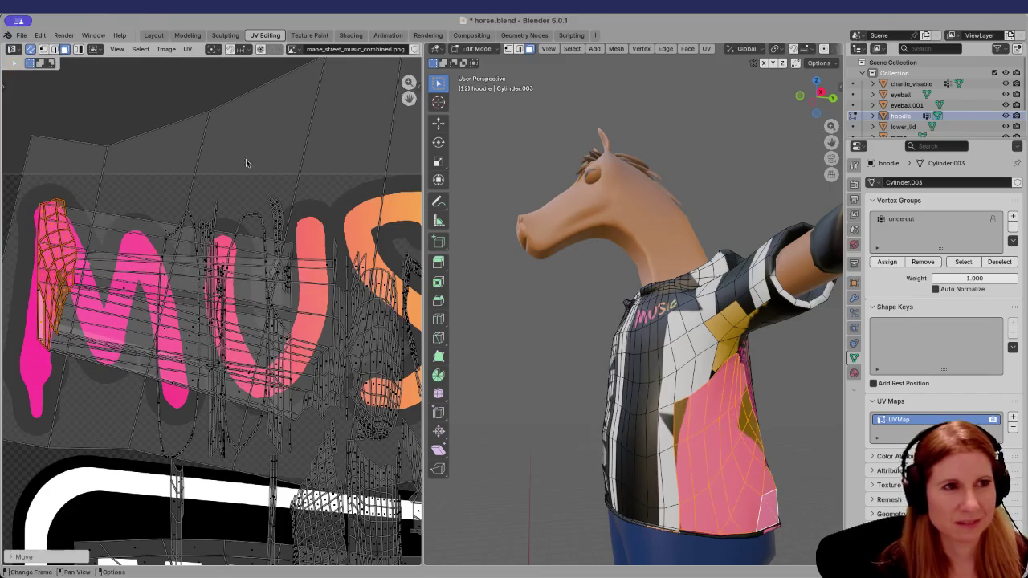
click(237, 176)
Orbit around the horse, then select the side-panel UV island lying over the U
mouse_move(768, 450)
middle_down()
mouse_move(729, 461)
mouse_move(644, 436)
middle_up()
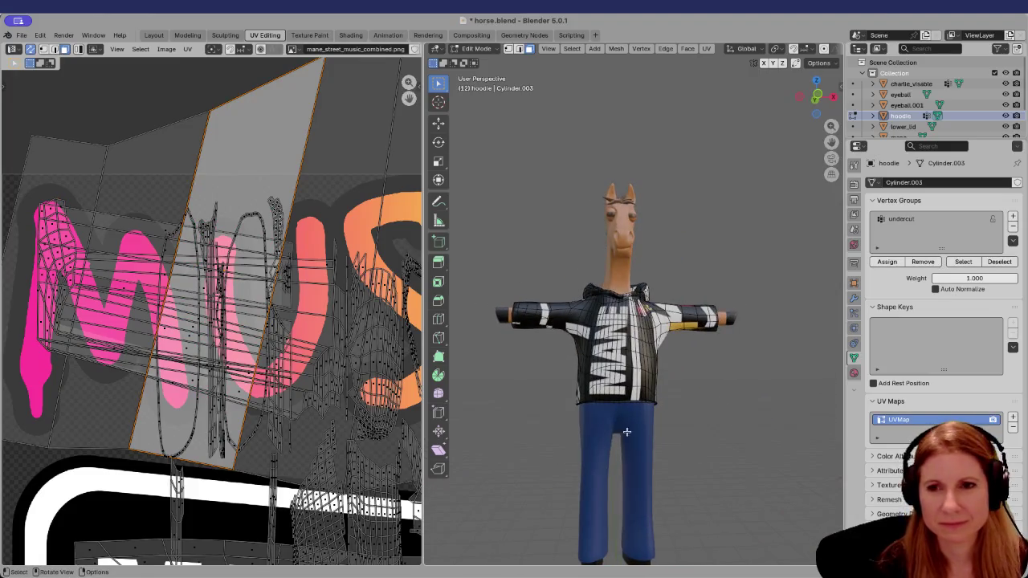
middle_drag(482, 344, 621, 399)
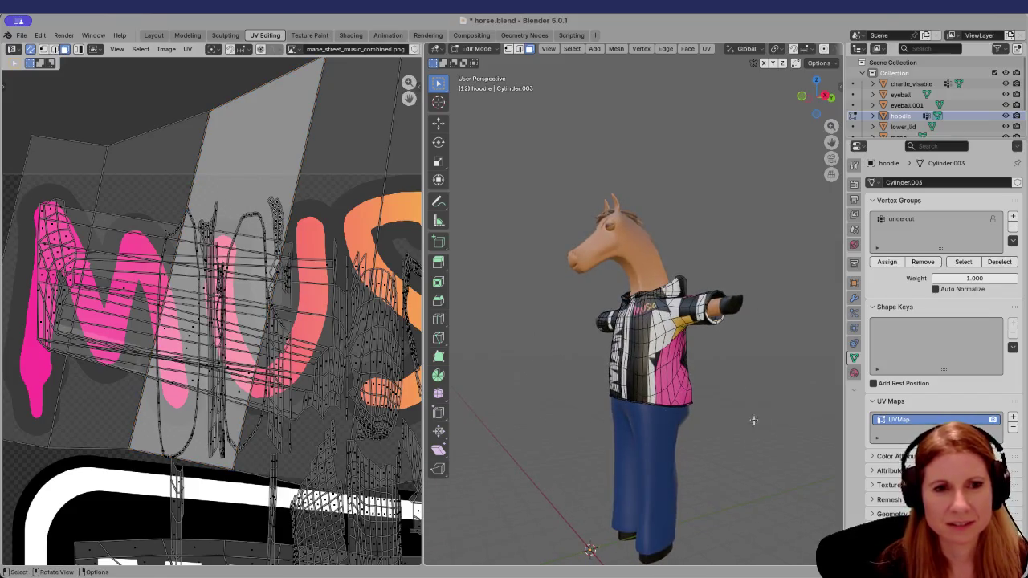
mouse_move(758, 420)
middle_down()
mouse_move(616, 425)
mouse_move(644, 426)
middle_up()
scroll(616, 424, up, 5)
scroll(617, 424, down, 5)
scroll(597, 430, up, 5)
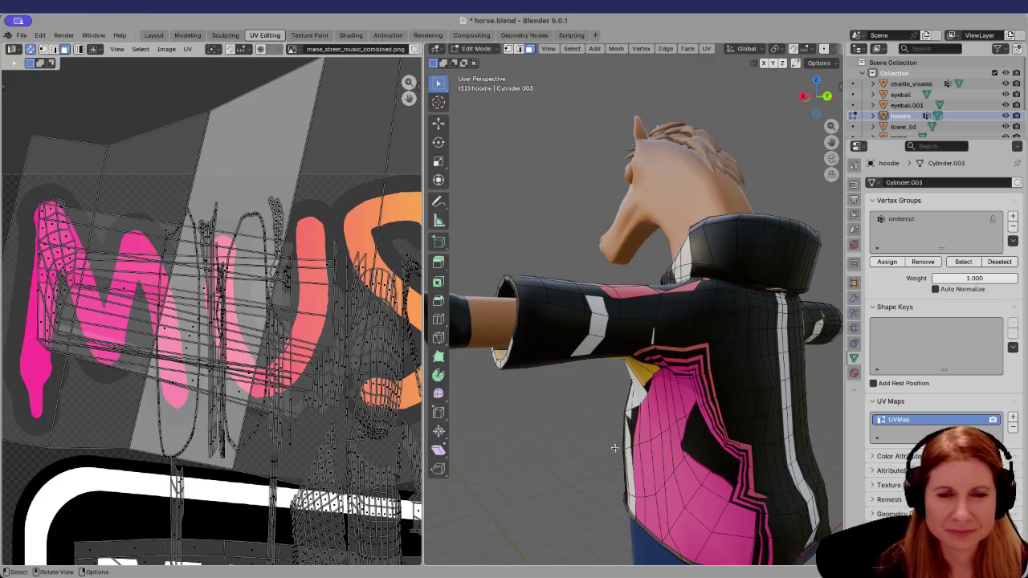
scroll(610, 448, down, 5)
mouse_move(610, 447)
middle_down()
mouse_move(727, 453)
mouse_move(663, 421)
middle_up()
scroll(663, 416, up, 4)
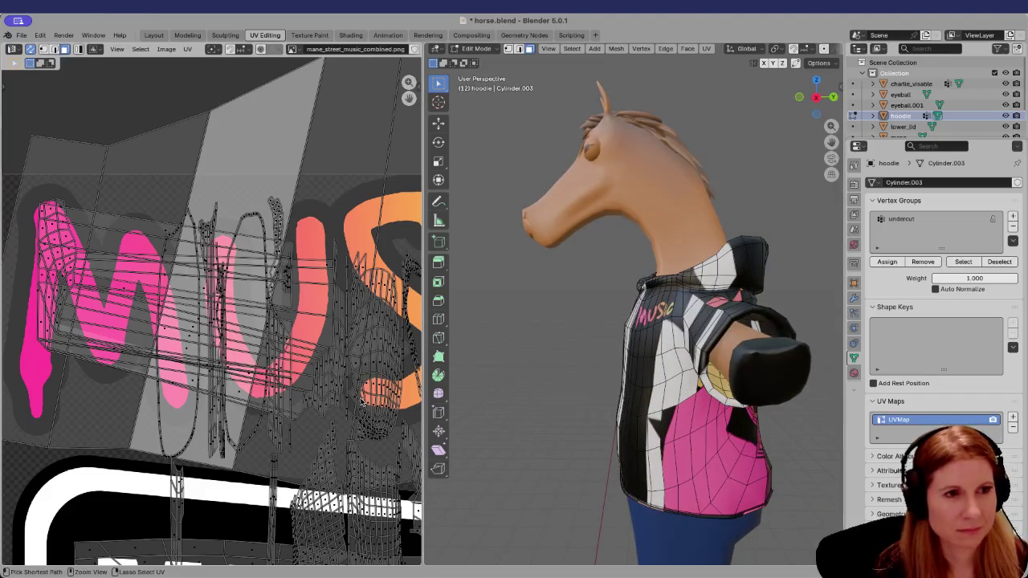
click(263, 377)
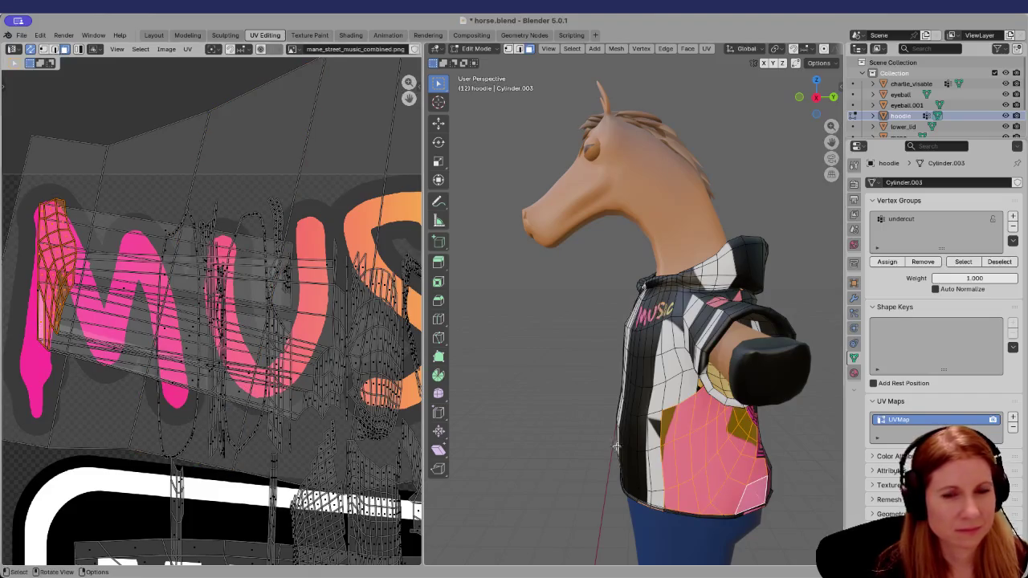
click(337, 408)
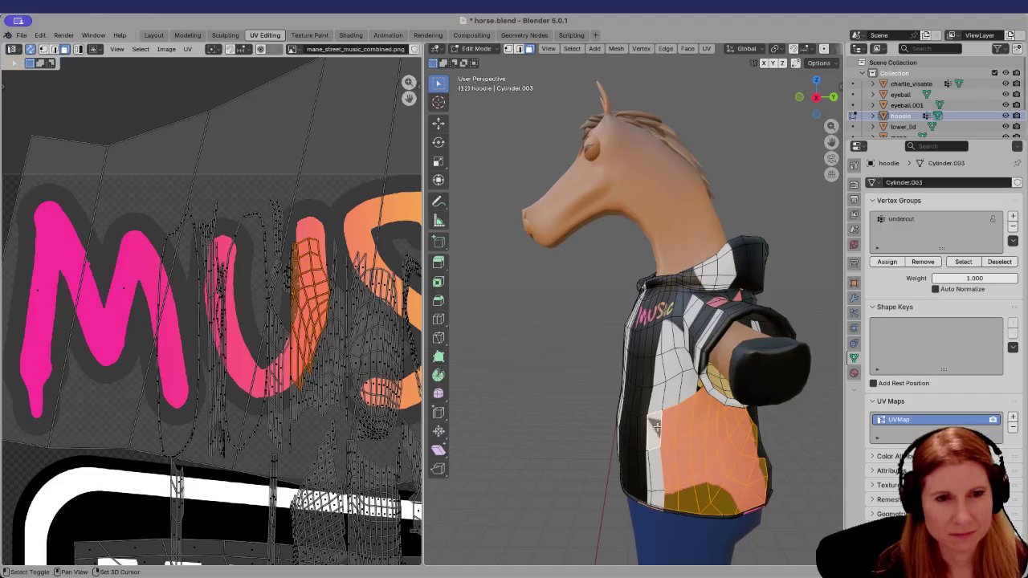
mouse_move(656, 429)
middle_down()
mouse_move(759, 457)
mouse_move(795, 438)
mouse_move(585, 444)
mouse_move(622, 450)
middle_up()
scroll(795, 438, up, 4)
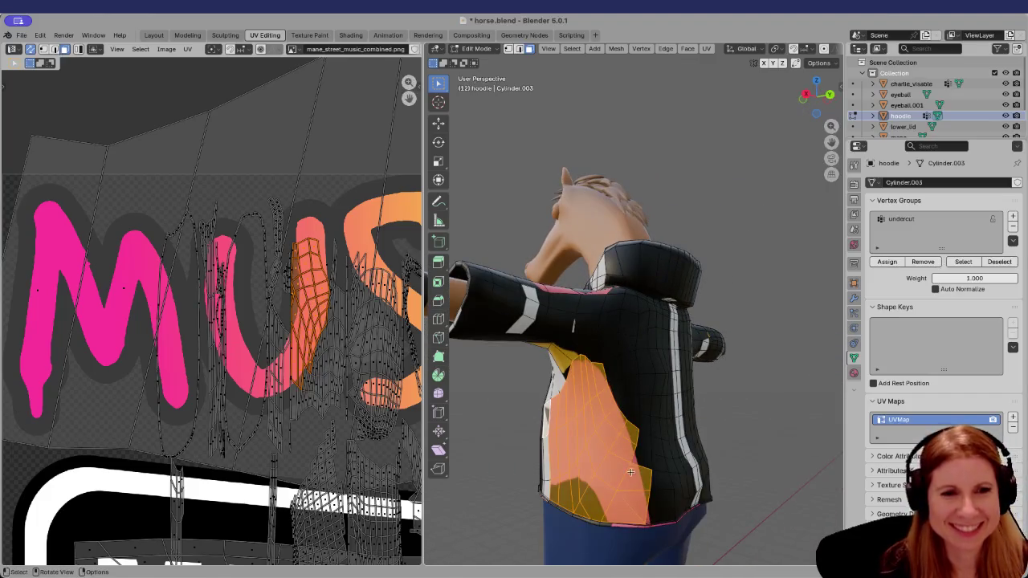
shift+click(640, 460)
mouse_move(640, 447)
middle_down()
mouse_move(562, 450)
mouse_move(438, 417)
middle_up()
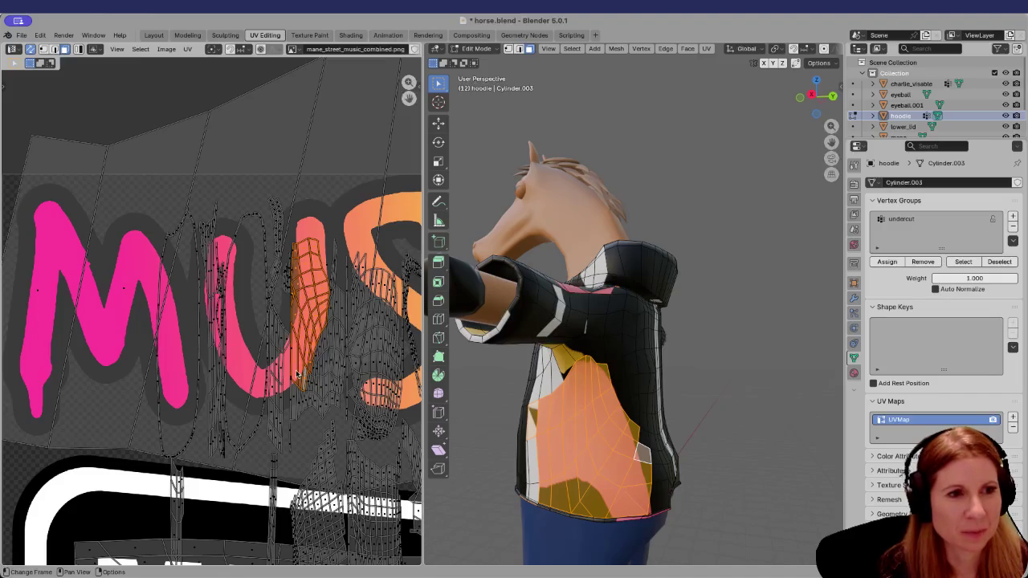
scroll(298, 376, up, 2)
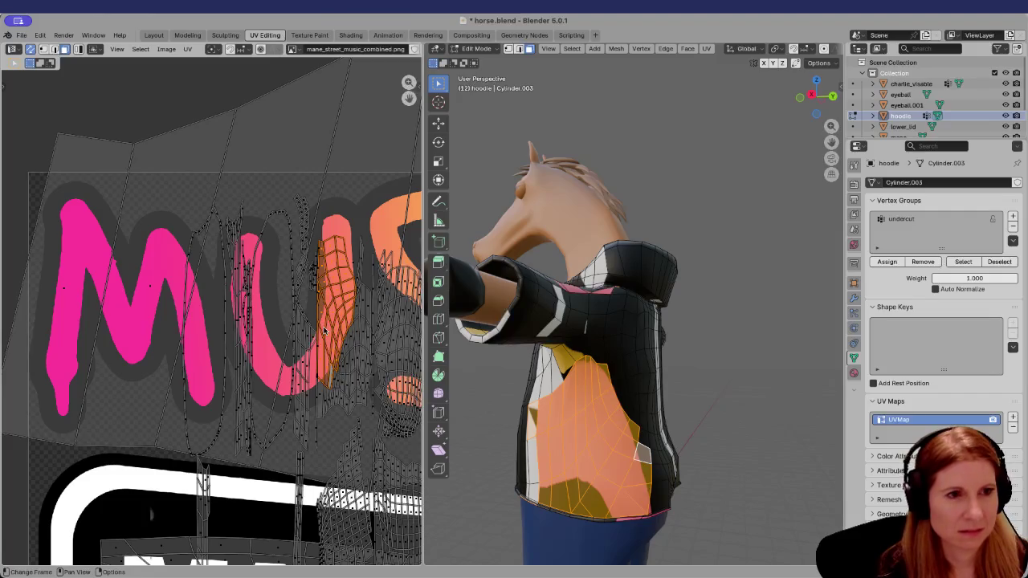
key(g)
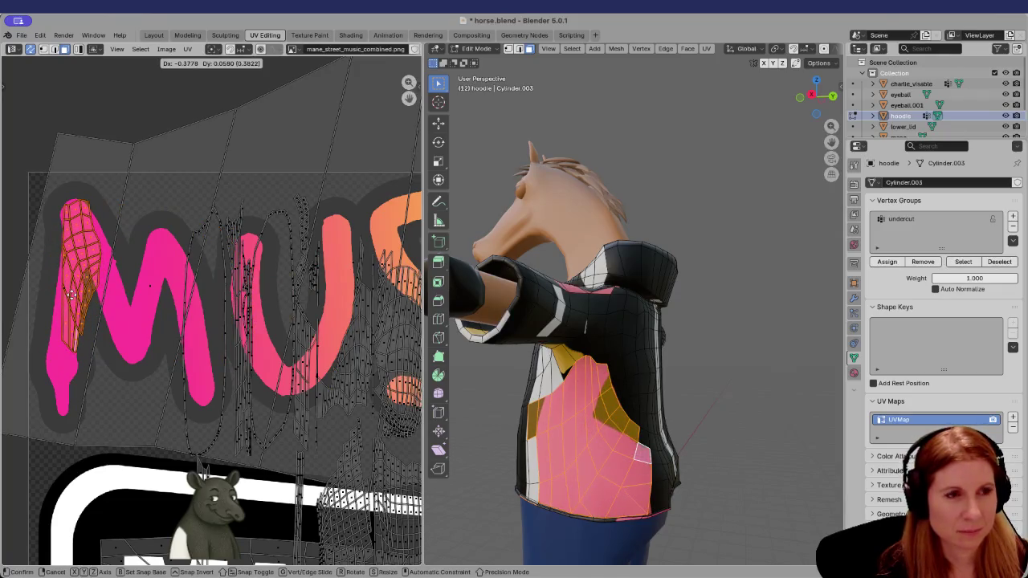
click(70, 296)
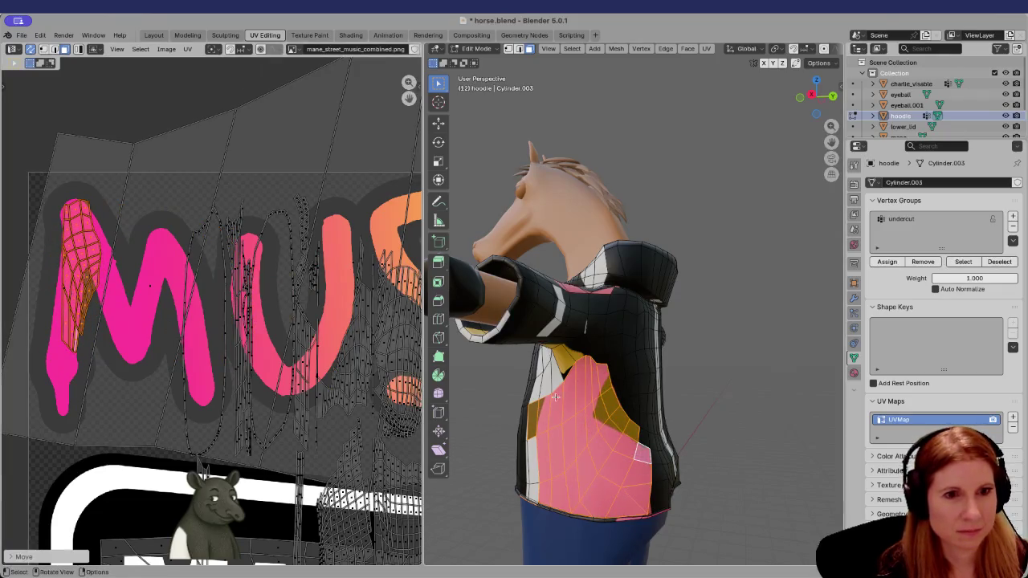
click(727, 409)
mouse_move(712, 415)
middle_down()
mouse_move(584, 458)
mouse_move(588, 443)
middle_up()
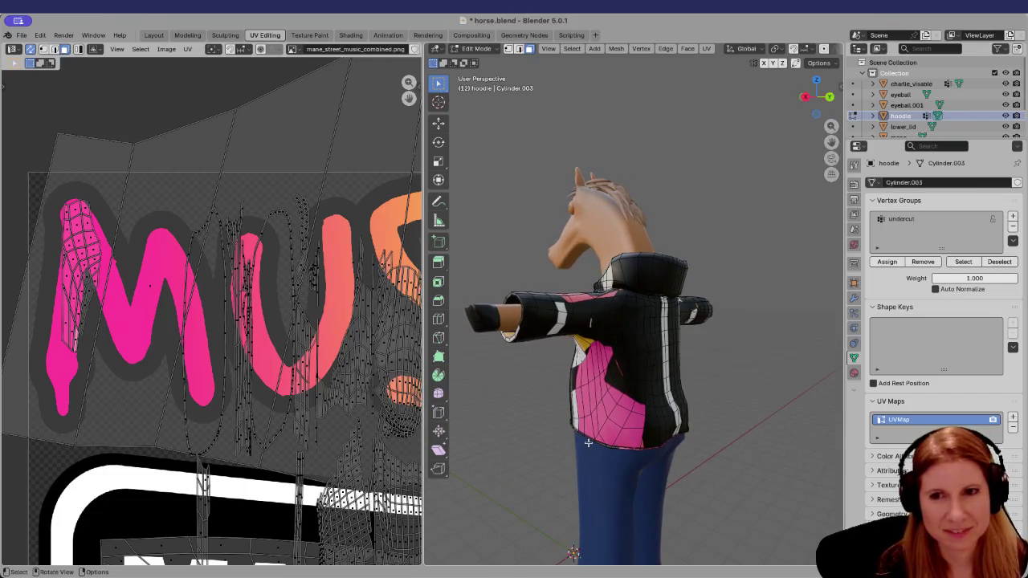
key(l)
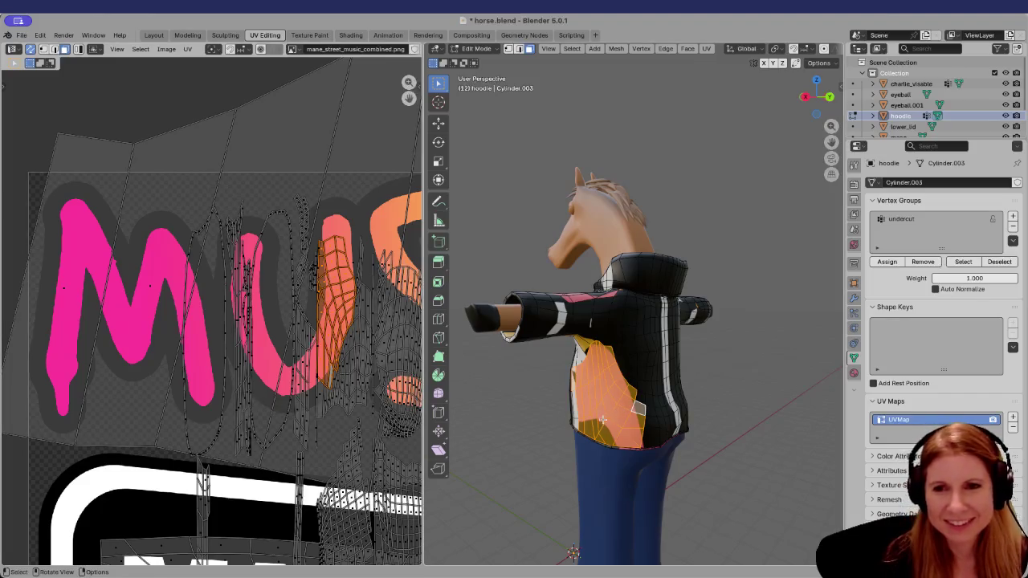
scroll(591, 426, up, 2)
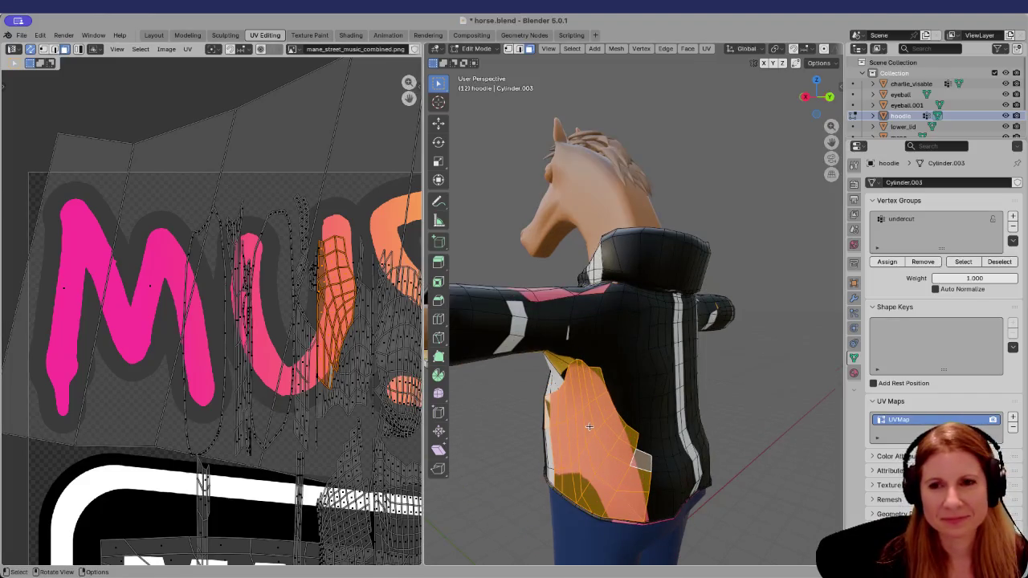
mouse_move(589, 426)
middle_down()
mouse_move(648, 399)
mouse_move(625, 440)
middle_up()
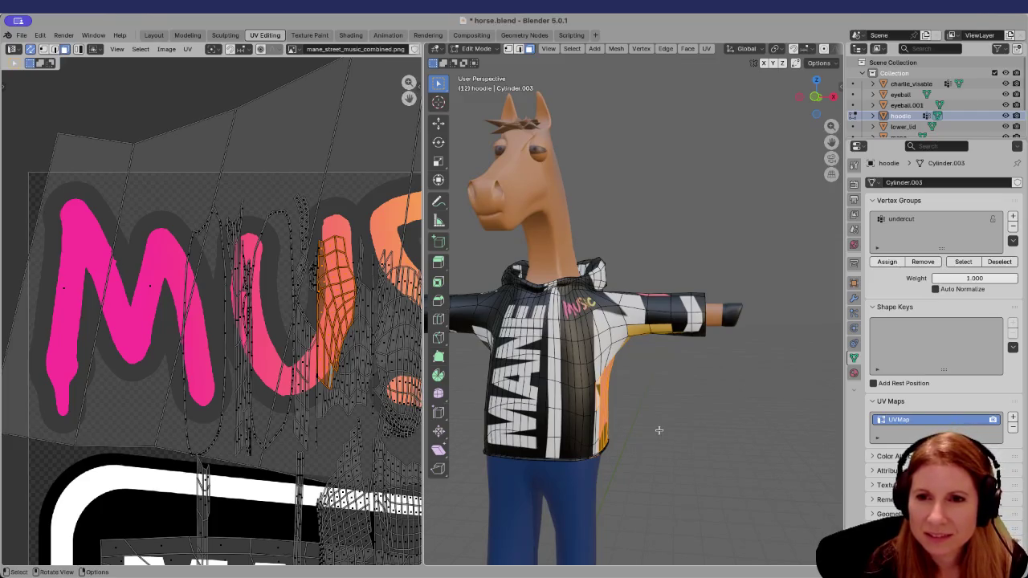
middle_drag(655, 432, 603, 434)
scroll(599, 432, up, 1)
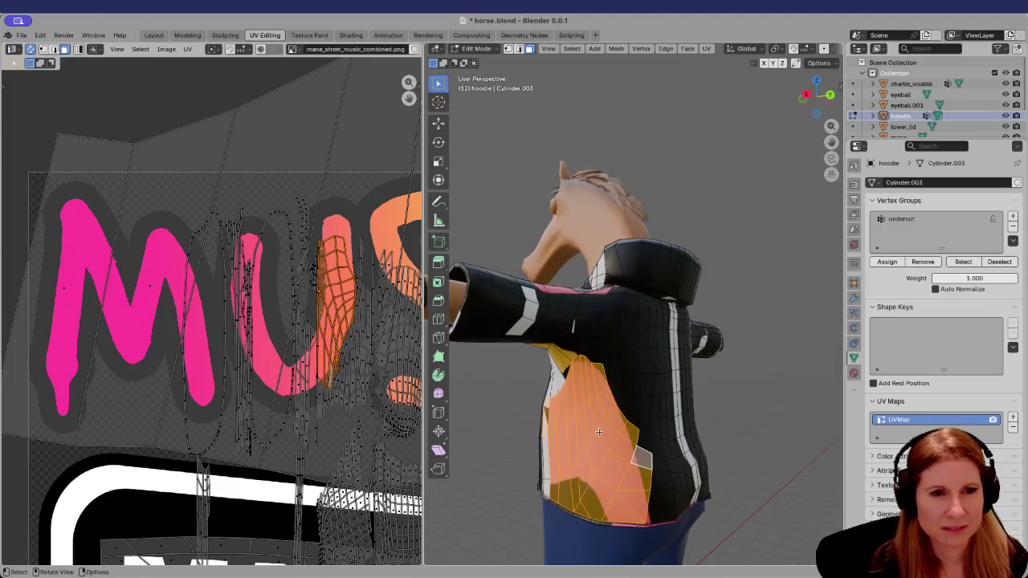
middle_drag(618, 458, 610, 443)
ctrl+click(610, 442)
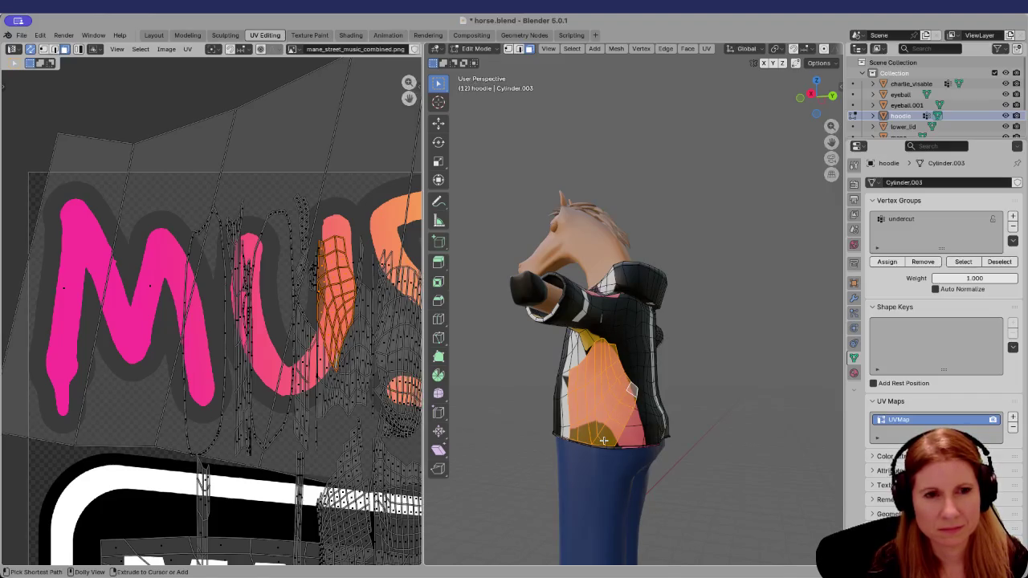
key(ctrl+z)
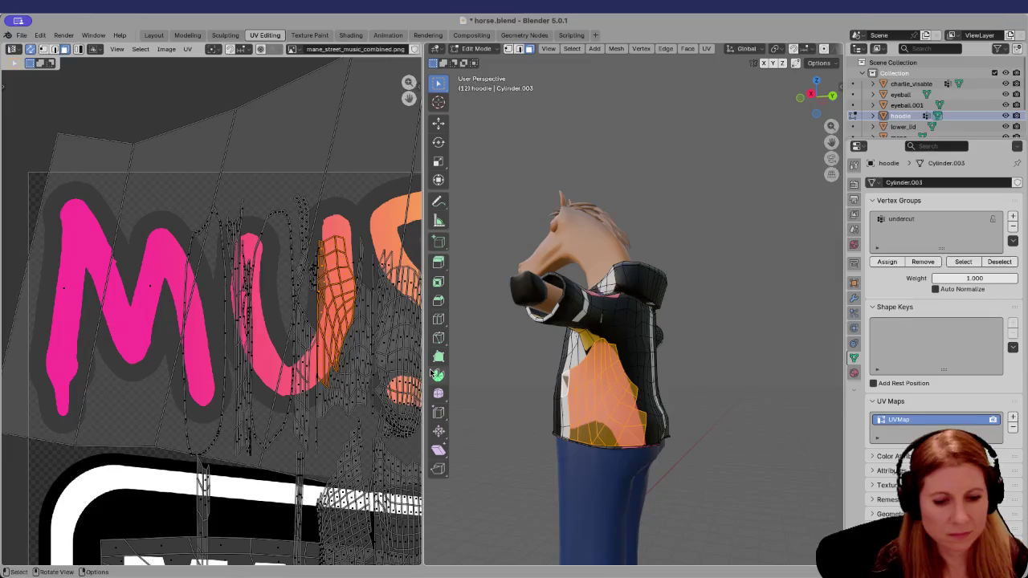
key(g)
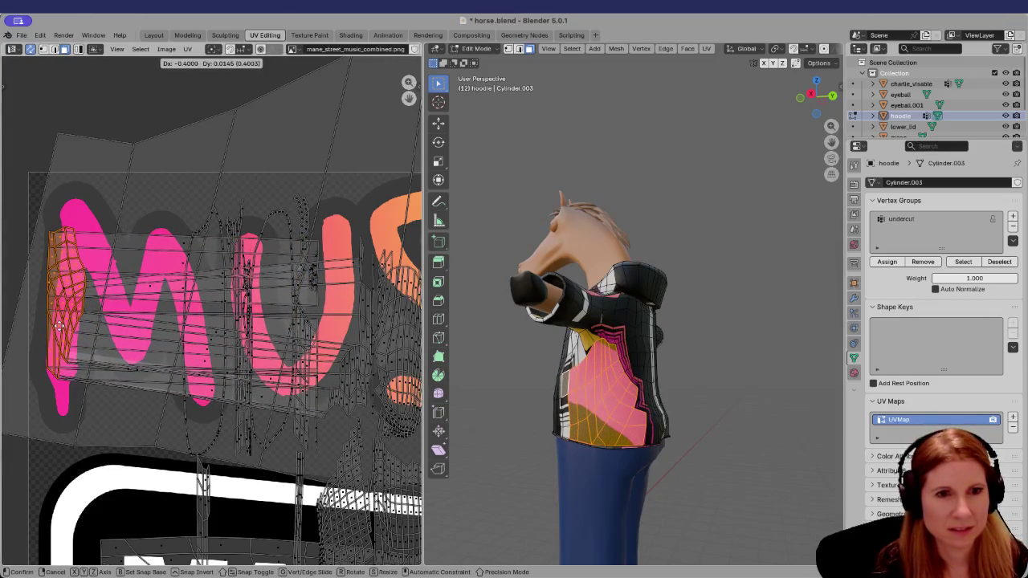
Confirm the side-panel island over the M and clear the selection to preview
click(50, 328)
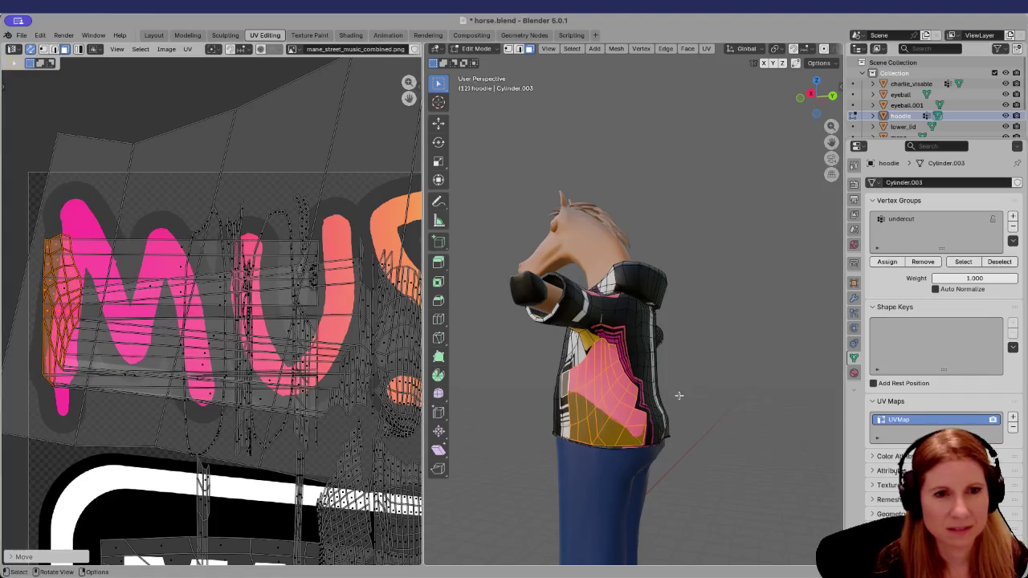
click(697, 419)
middle_drag(697, 418, 527, 491)
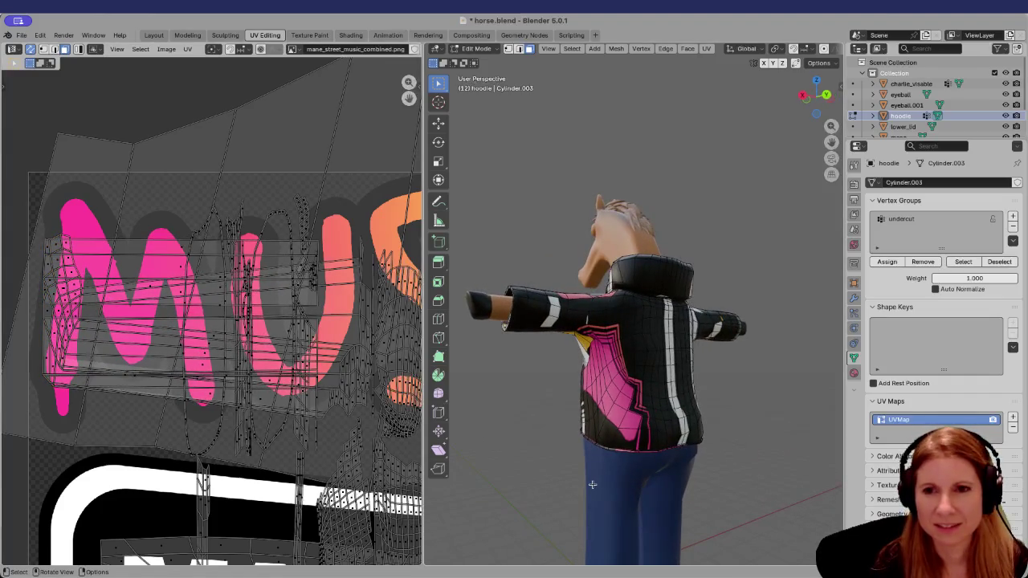
scroll(626, 474, up, 1)
scroll(641, 461, up, 1)
scroll(639, 461, down, 1)
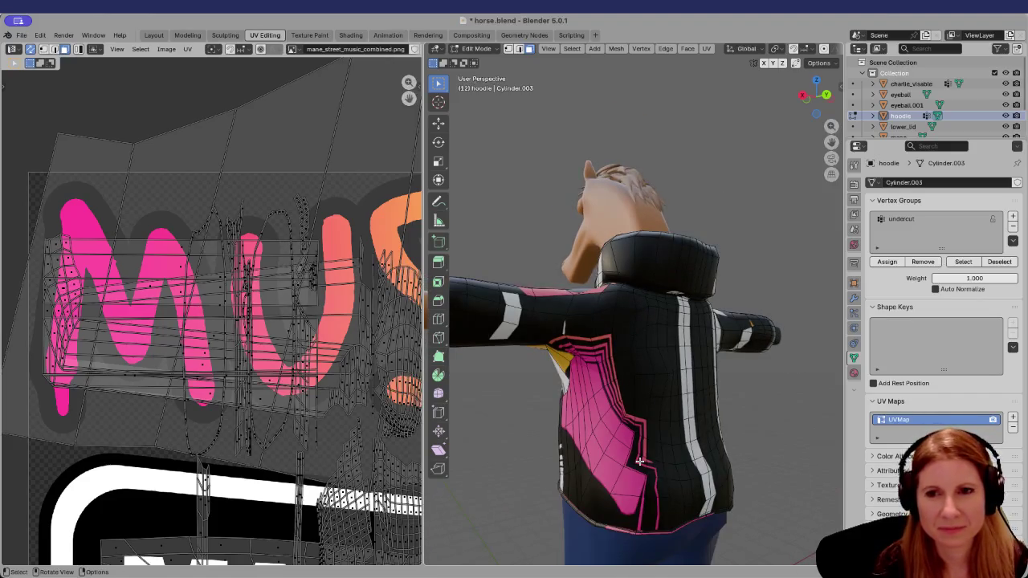
mouse_move(623, 464)
middle_down()
mouse_move(764, 455)
mouse_move(654, 453)
mouse_move(642, 472)
mouse_move(494, 432)
mouse_move(689, 429)
mouse_move(589, 427)
middle_up()
Orbit and zoom around the hoodie to check the pink side panels and front MANE
scroll(493, 431, down, 1)
scroll(627, 447, down, 2)
scroll(598, 433, up, 3)
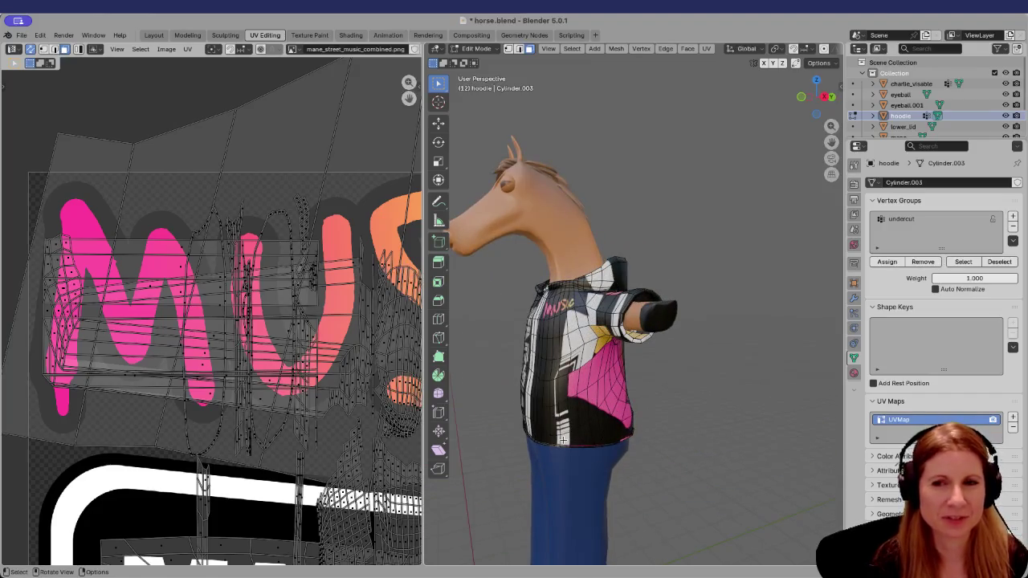
scroll(568, 433, up, 2)
scroll(568, 434, down, 2)
mouse_move(568, 434)
middle_down()
mouse_move(626, 431)
mouse_move(586, 436)
middle_up()
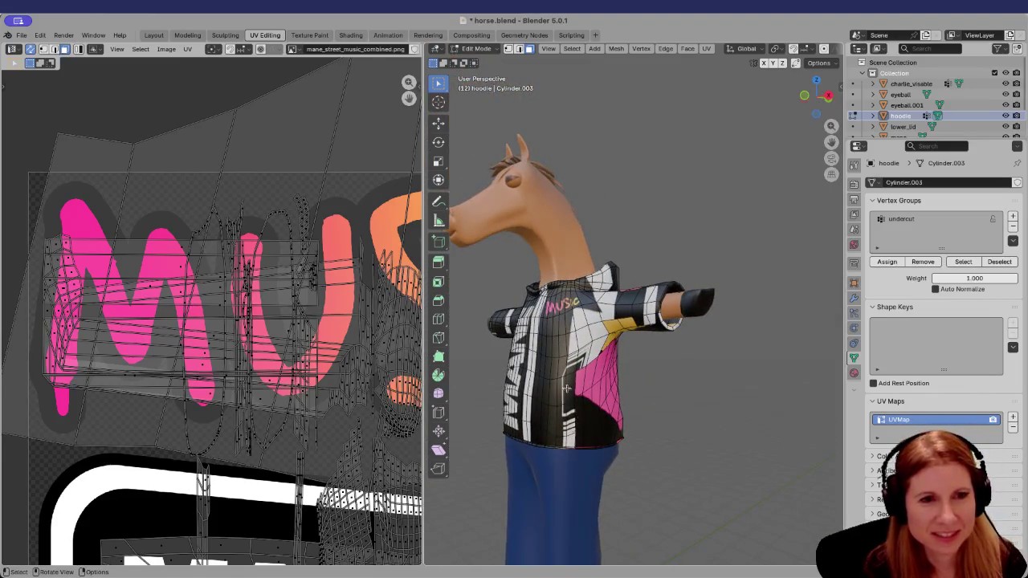
middle_drag(661, 452, 569, 389)
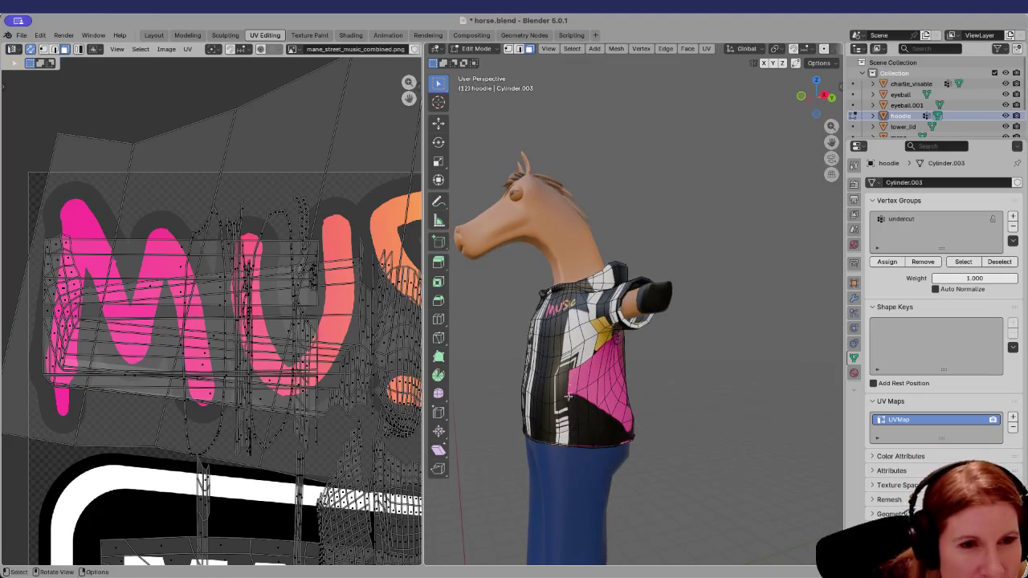
scroll(555, 441, up, 6)
scroll(542, 451, down, 5)
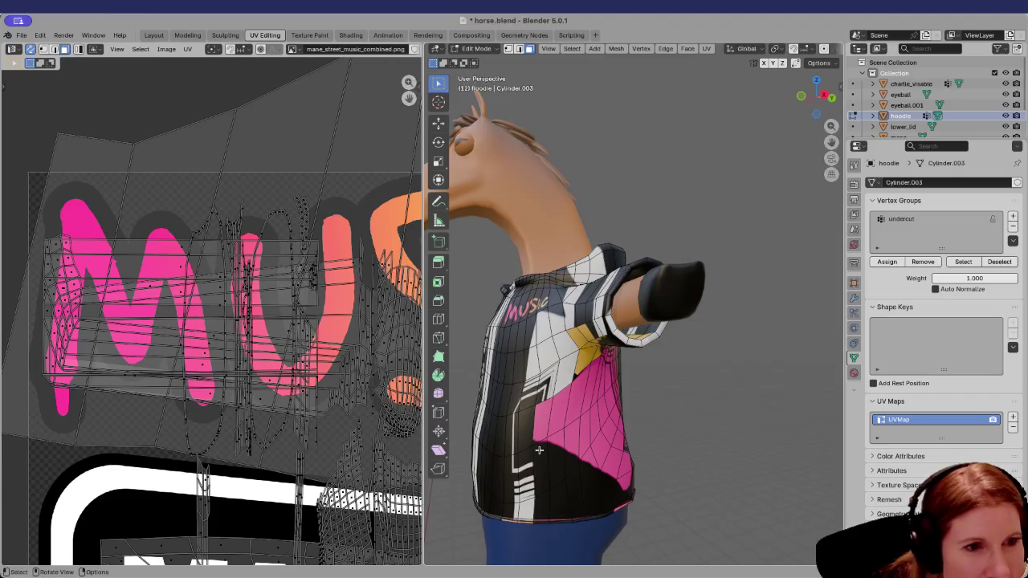
scroll(539, 452, down, 2)
mouse_move(537, 453)
middle_down()
mouse_move(740, 447)
mouse_move(630, 435)
mouse_move(626, 417)
middle_up()
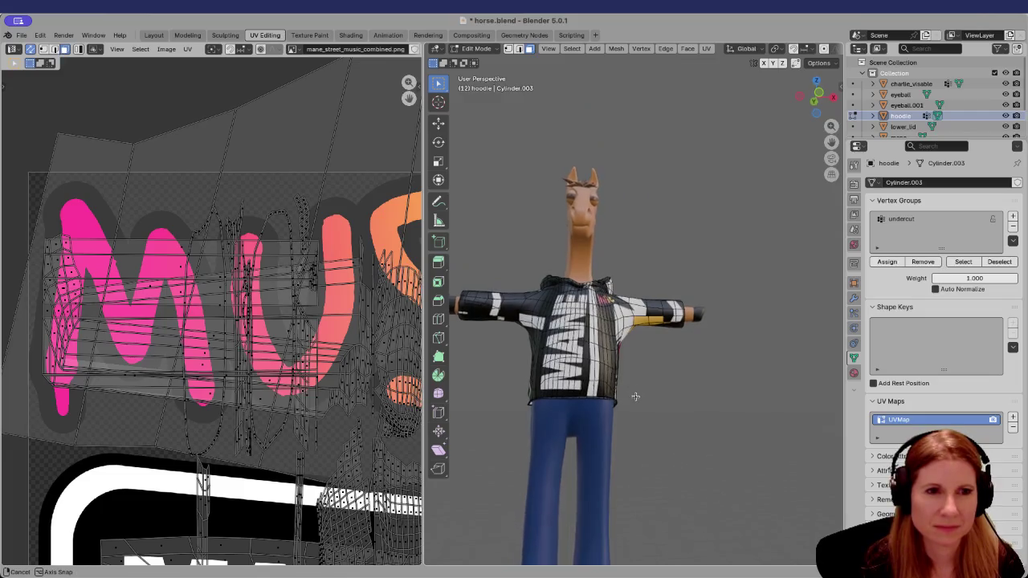
scroll(569, 400, up, 2)
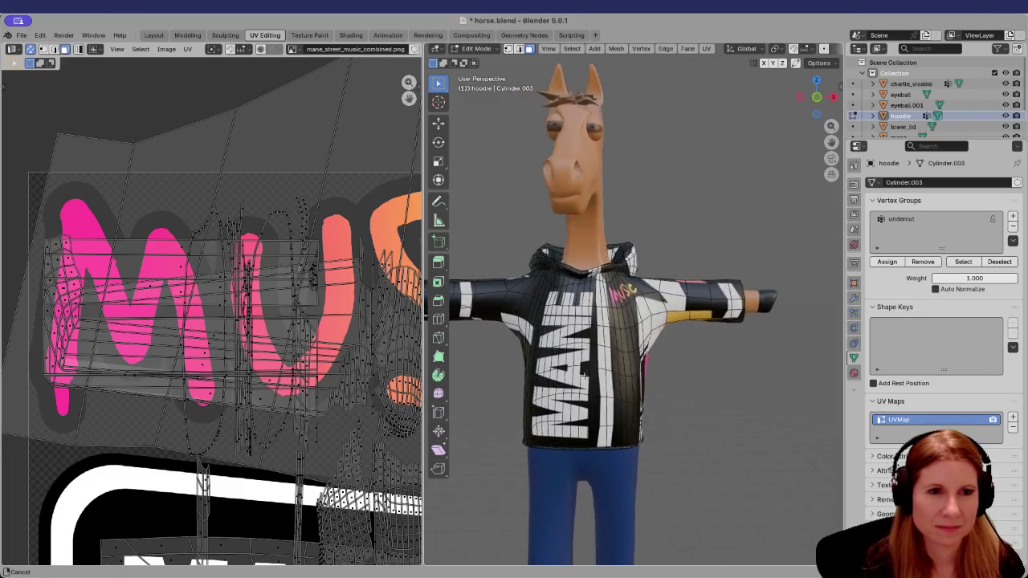
shift+middle_drag(570, 400, 595, 388)
mouse_move(711, 422)
middle_down()
mouse_move(750, 429)
mouse_move(716, 432)
middle_up()
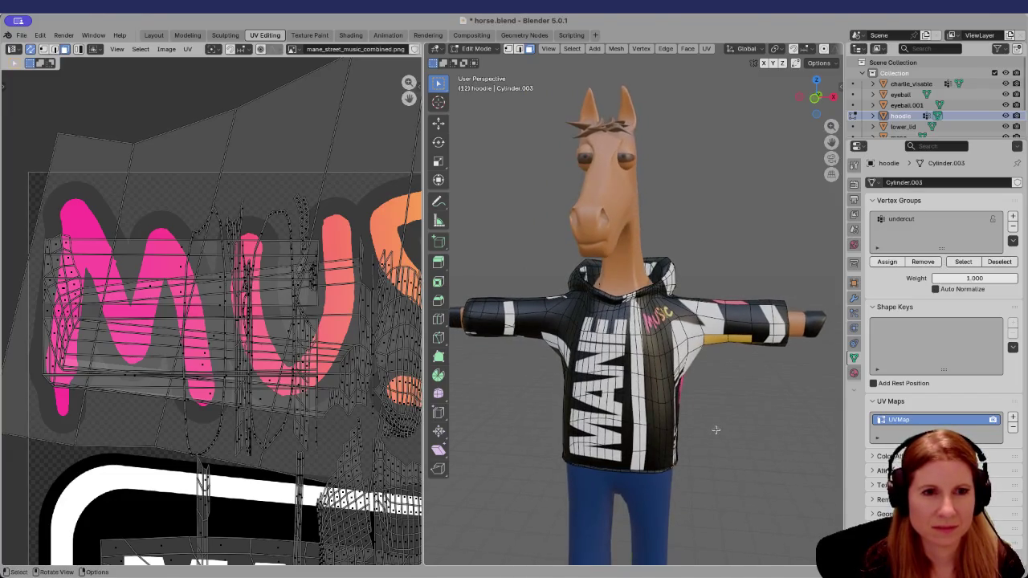
scroll(716, 430, up, 2)
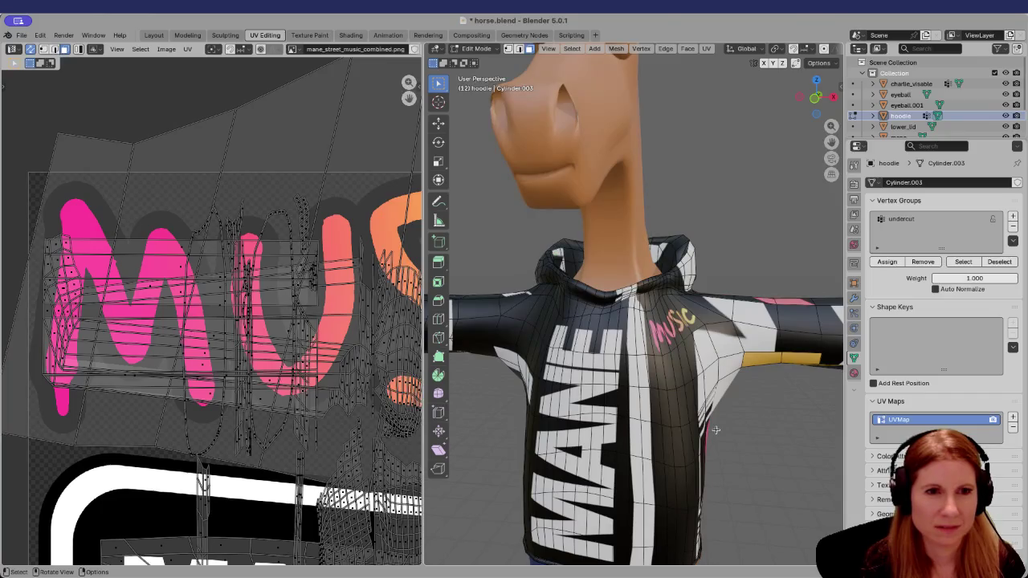
scroll(715, 430, down, 3)
scroll(632, 418, up, 3)
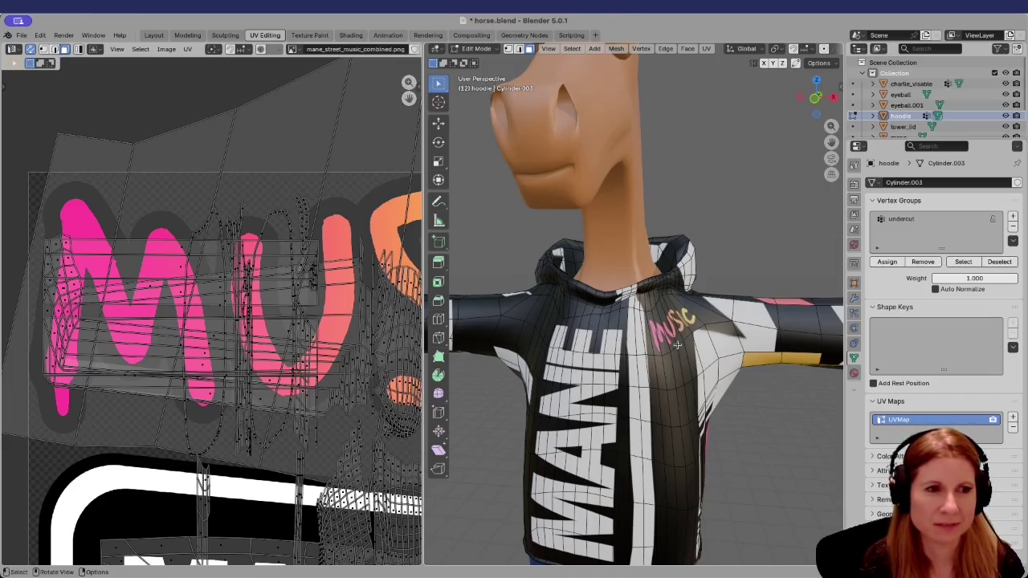
scroll(678, 344, down, 4)
scroll(716, 384, up, 2)
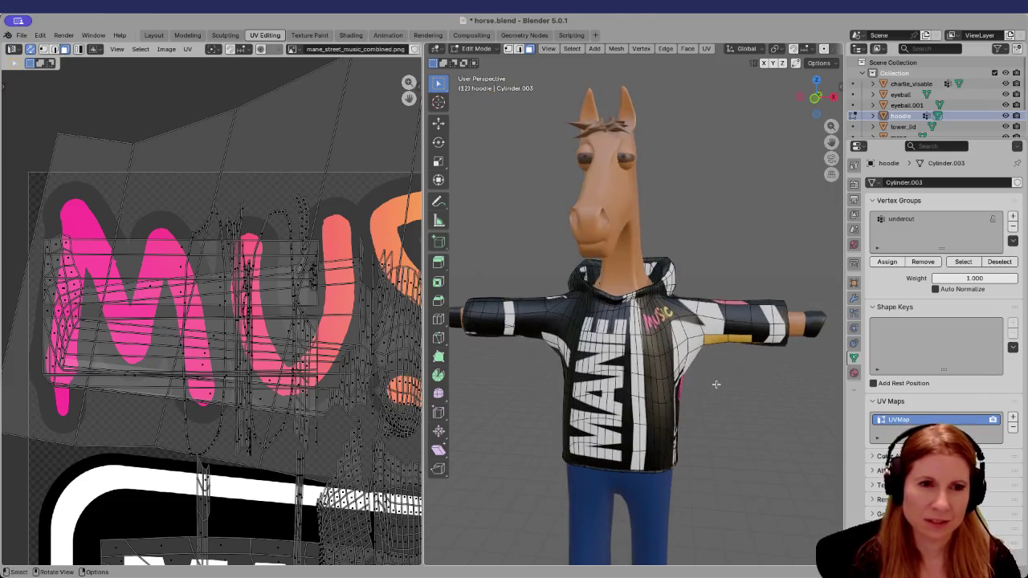
scroll(716, 384, up, 4)
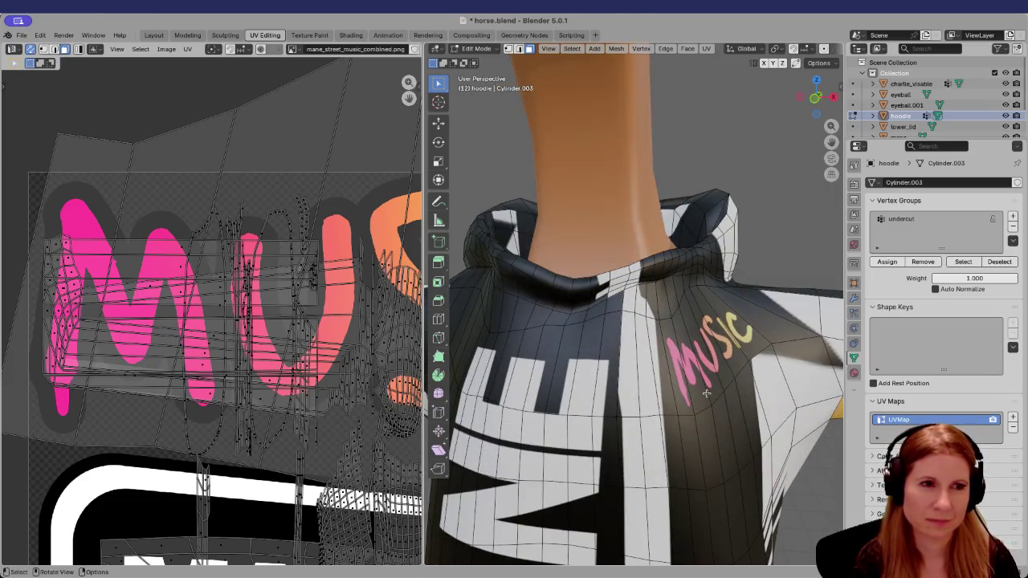
scroll(703, 390, down, 5)
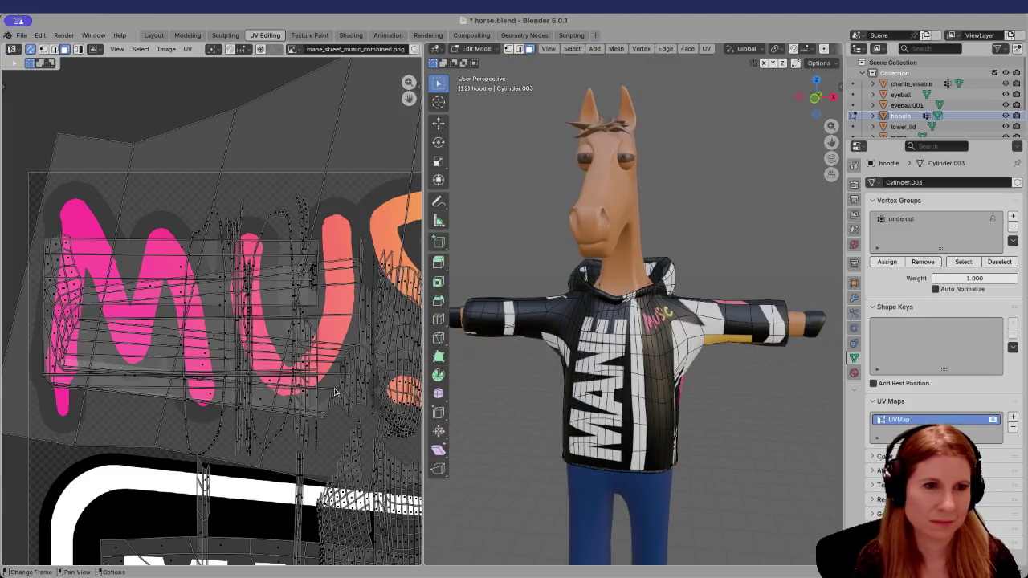
scroll(338, 392, down, 5)
scroll(338, 392, up, 1)
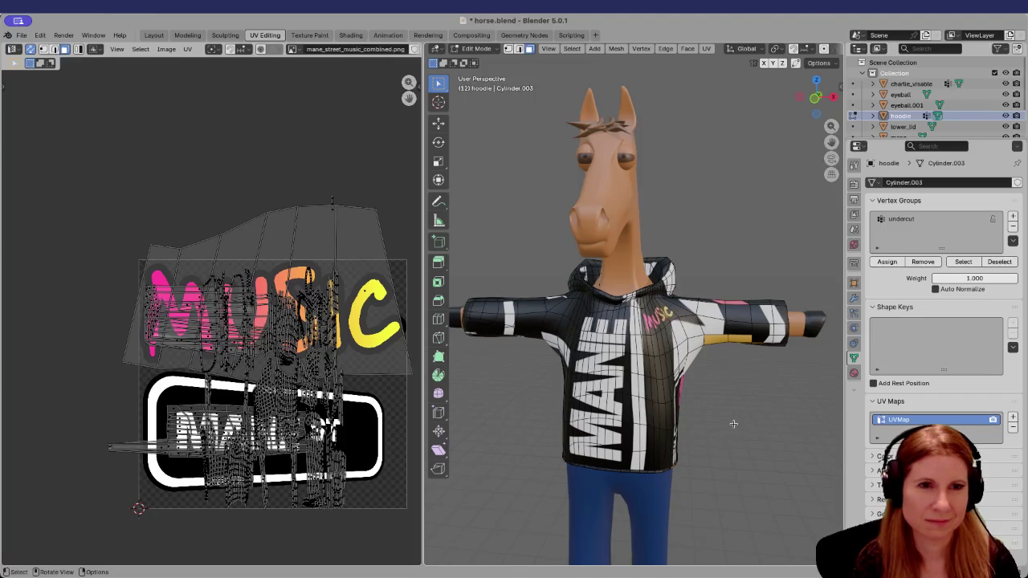
scroll(733, 424, down, 2)
middle_drag(779, 429, 657, 413)
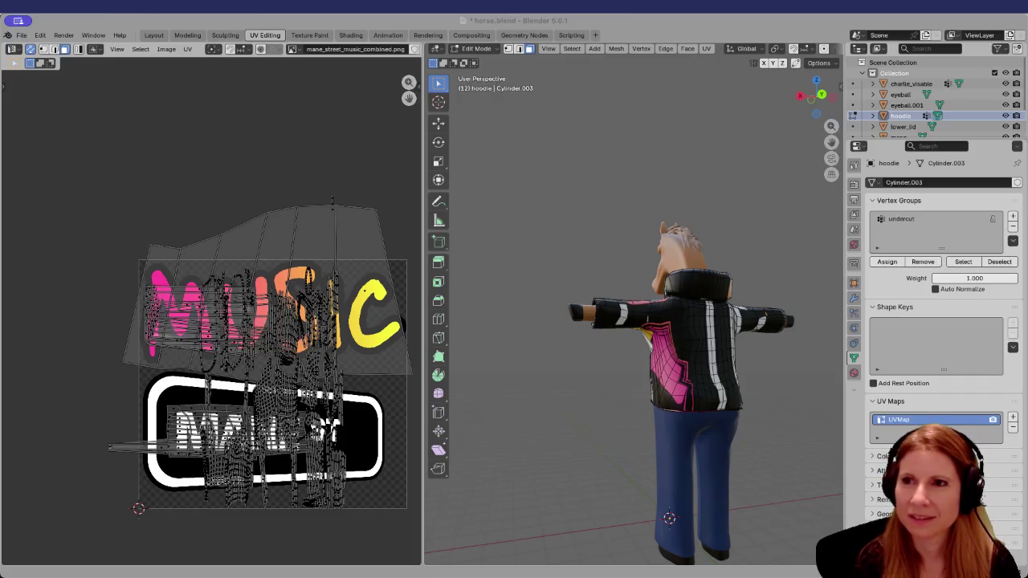
key(alt+Tab)
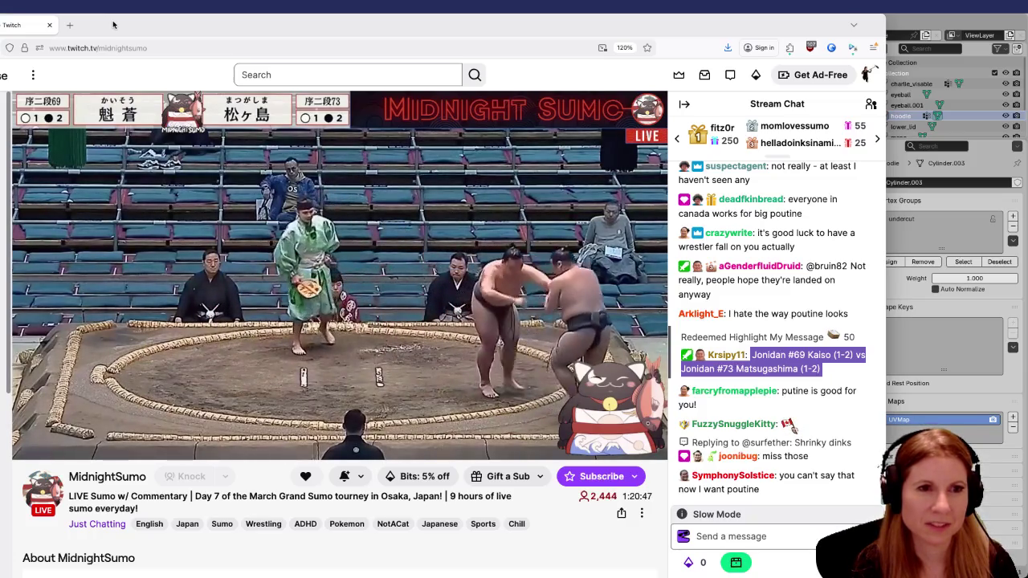
key(alt+Tab)
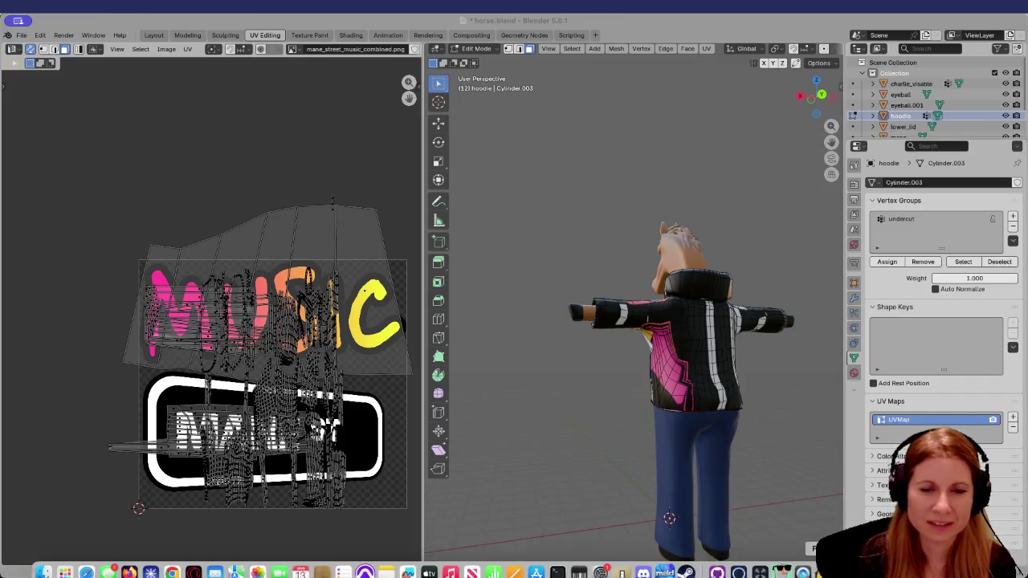
In Godot, open the record_shop.tscn scene by quick-searching 'record'
click(665, 561)
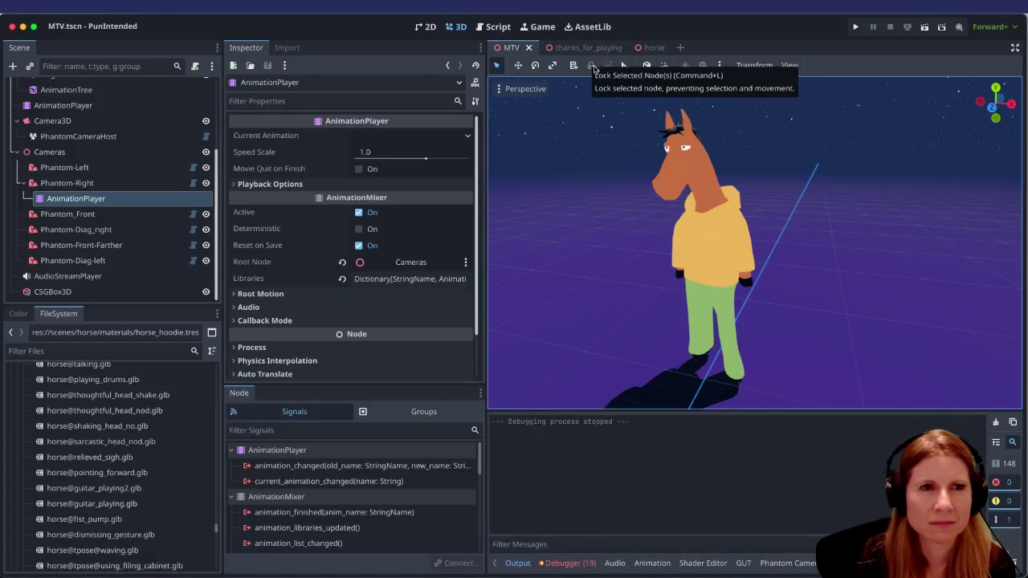
key(shift+alt+o)
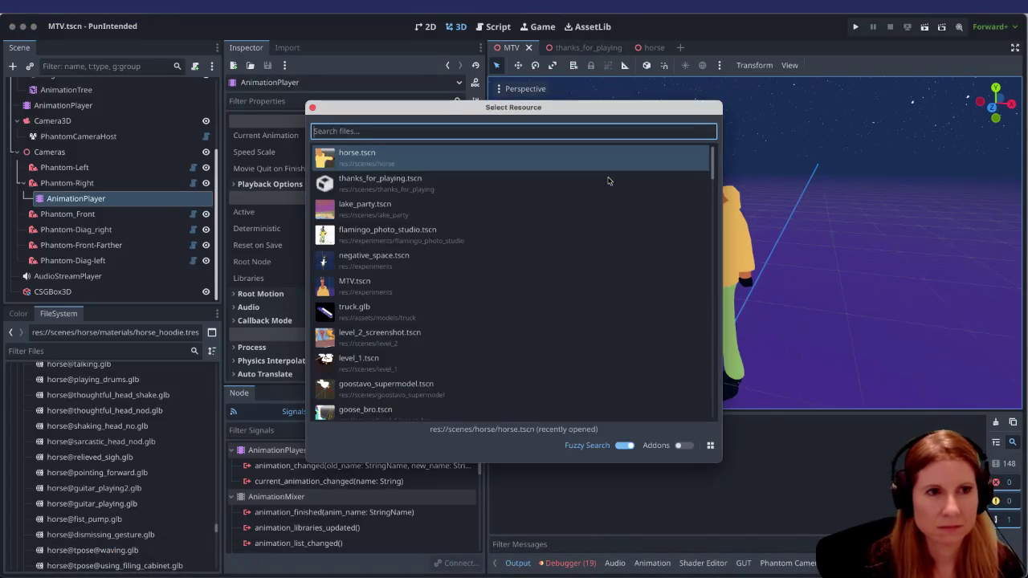
text(record)
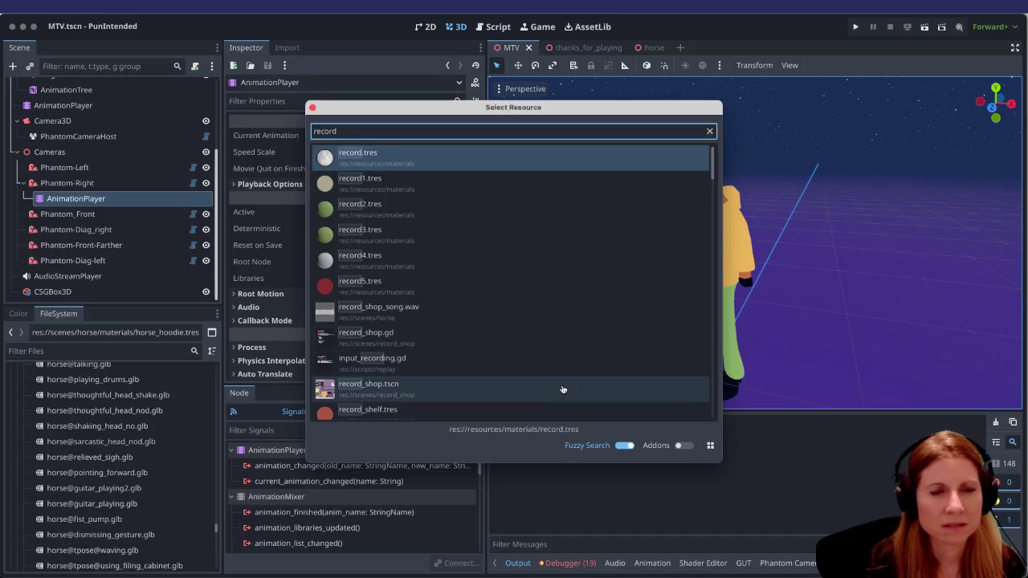
key(Return)
Fly the viewport toward the shop counter and horse, then run the scene
right_drag(777, 330, 775, 319)
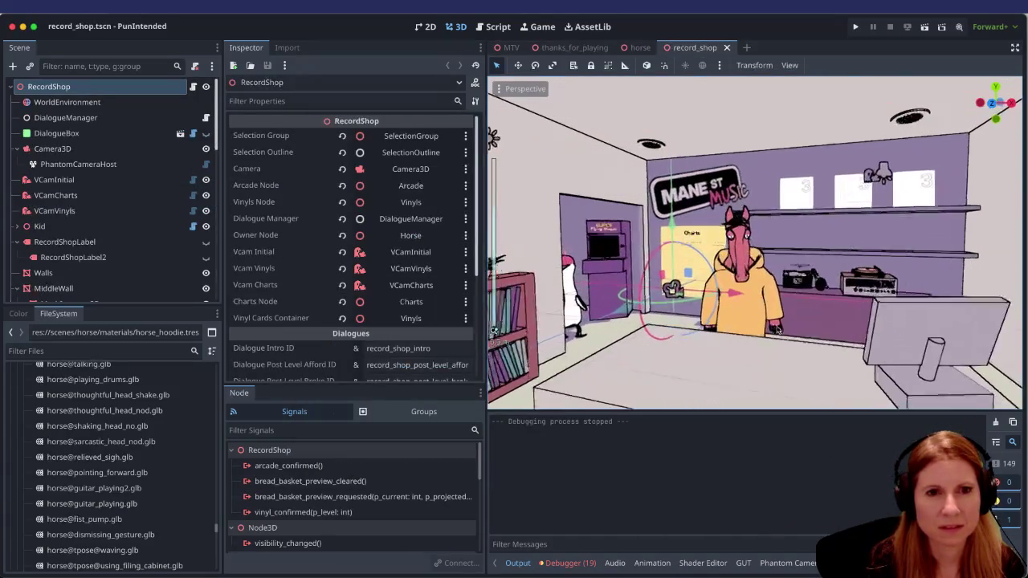
scroll(774, 319, up, 2)
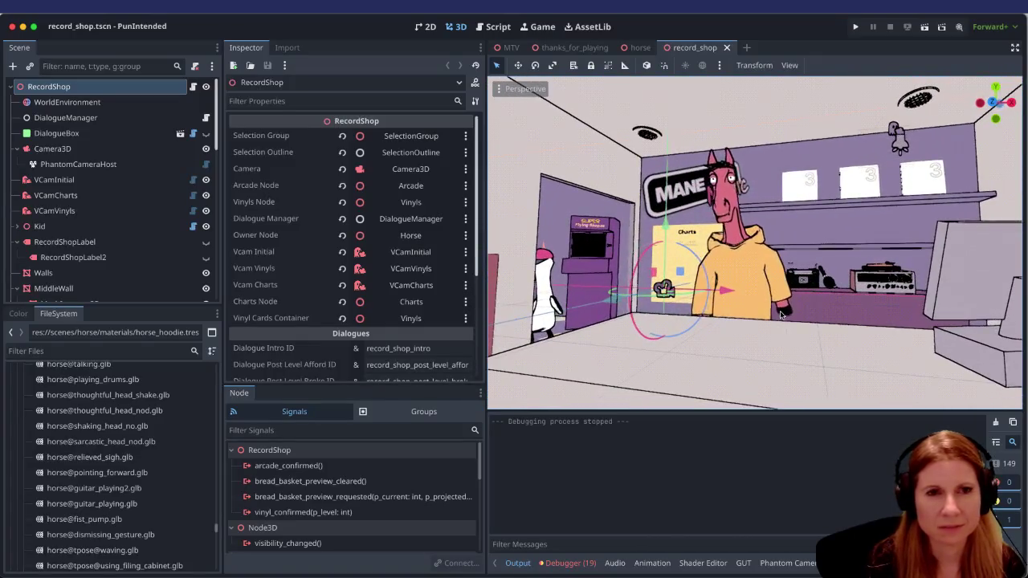
scroll(779, 317, up, 2)
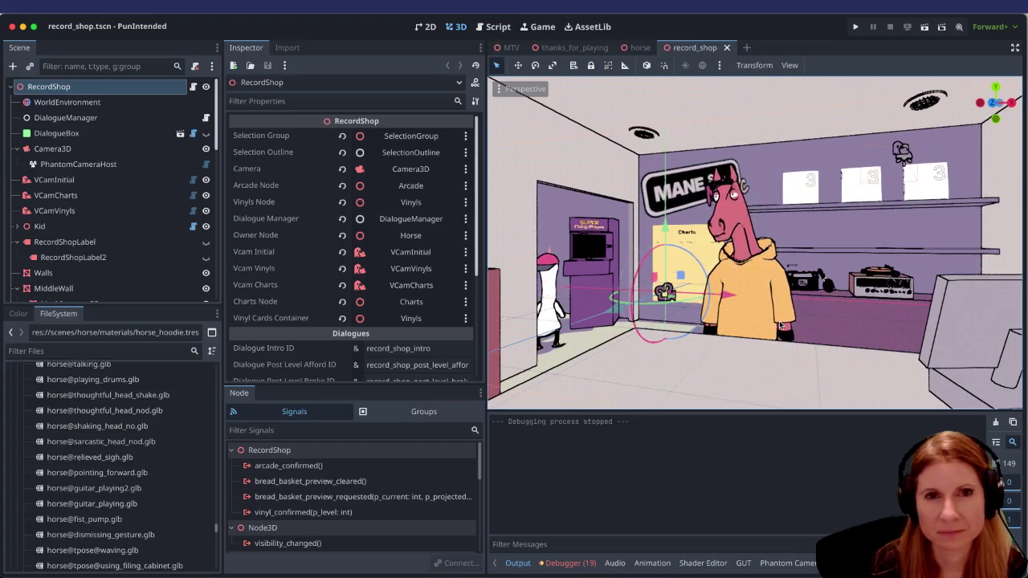
click(925, 26)
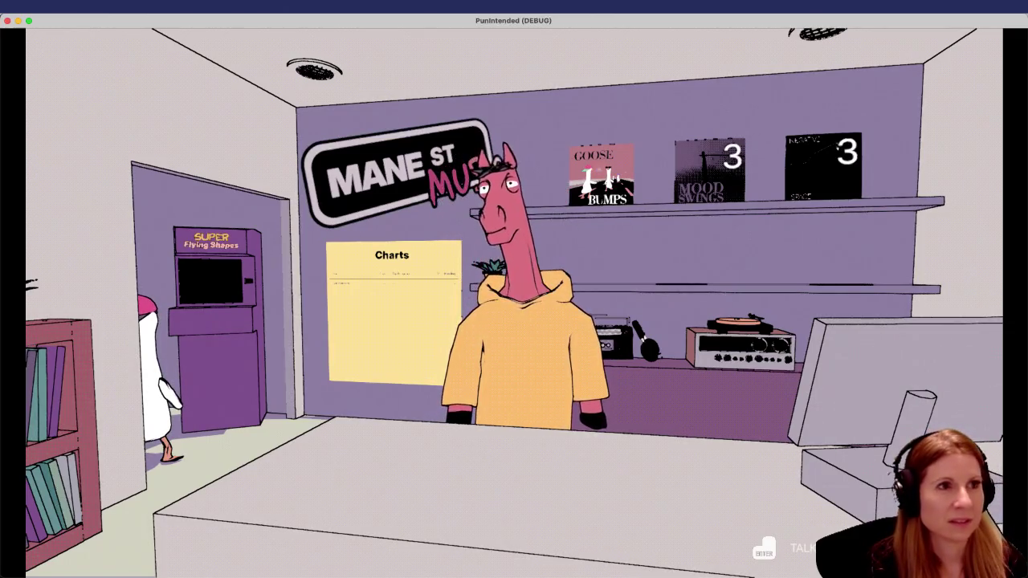
Quit the running record shop game preview
key(super+q)
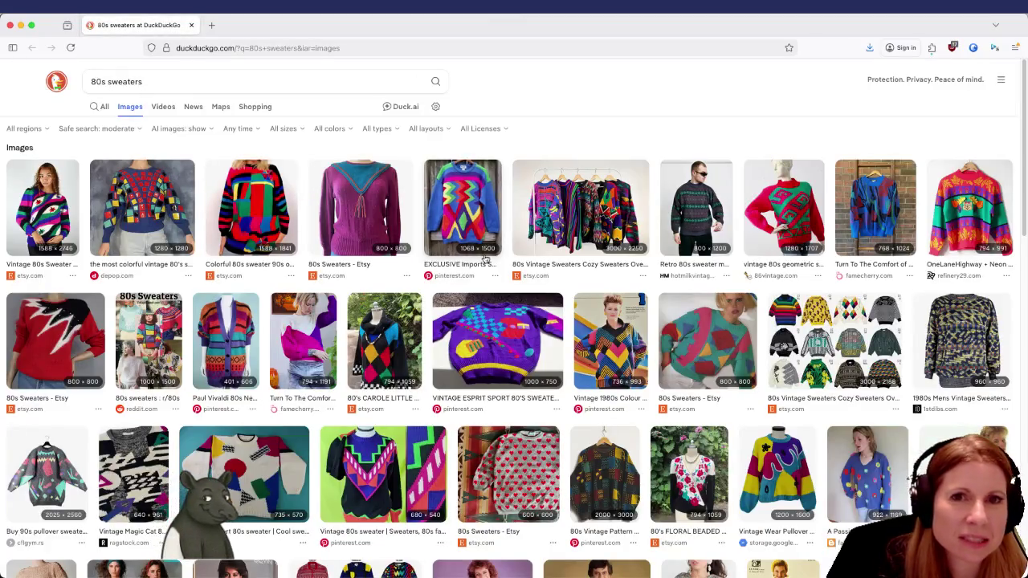
scroll(599, 331, down, 2)
scroll(590, 335, down, 2)
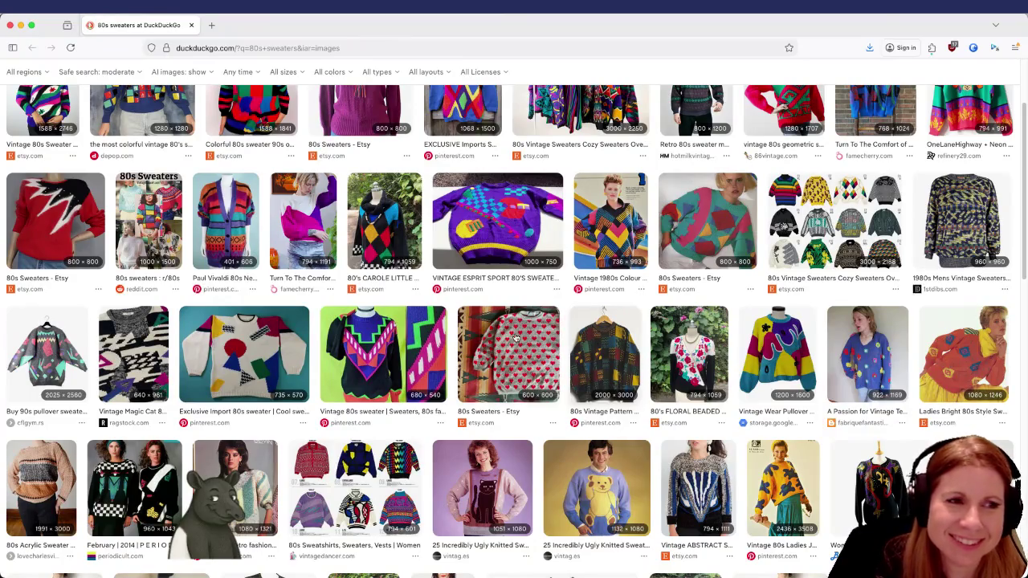
scroll(431, 384, down, 1)
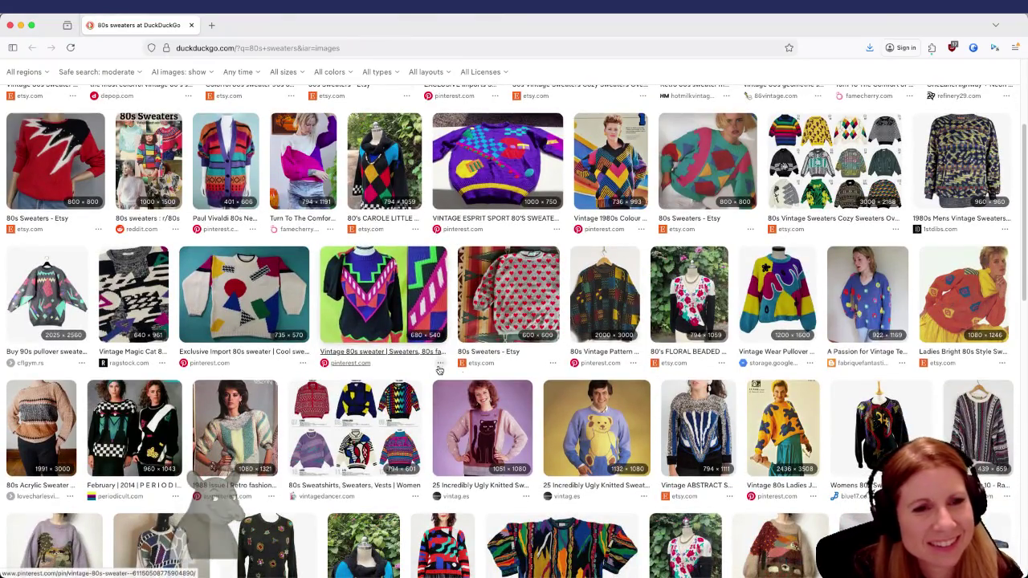
scroll(487, 385, down, 1)
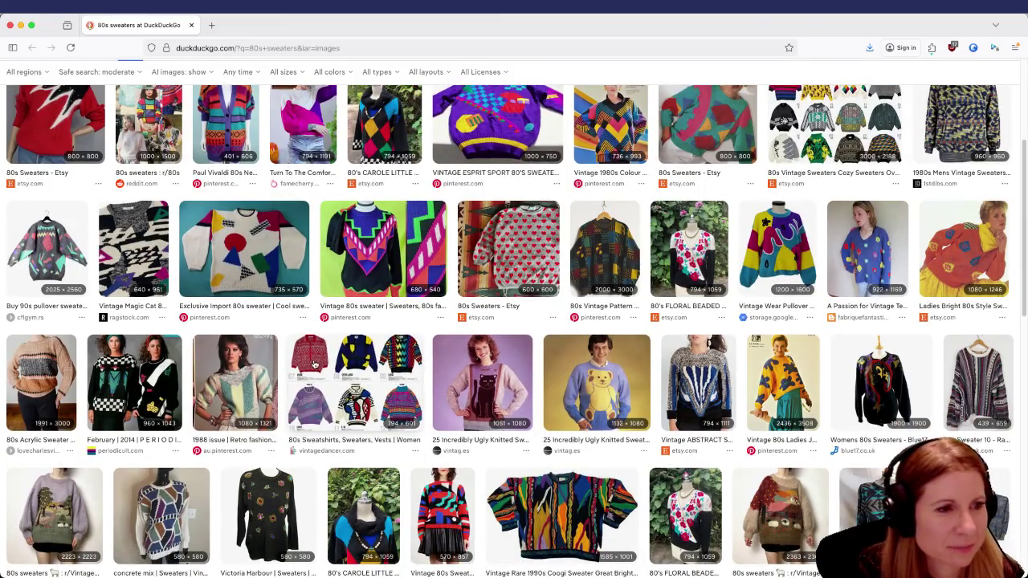
scroll(308, 343, up, 4)
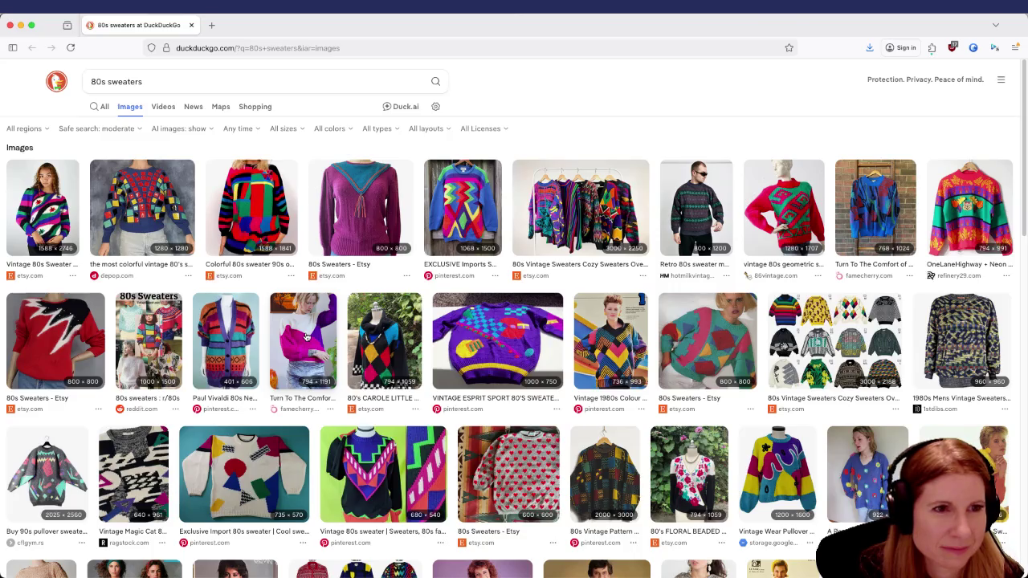
click(8, 26)
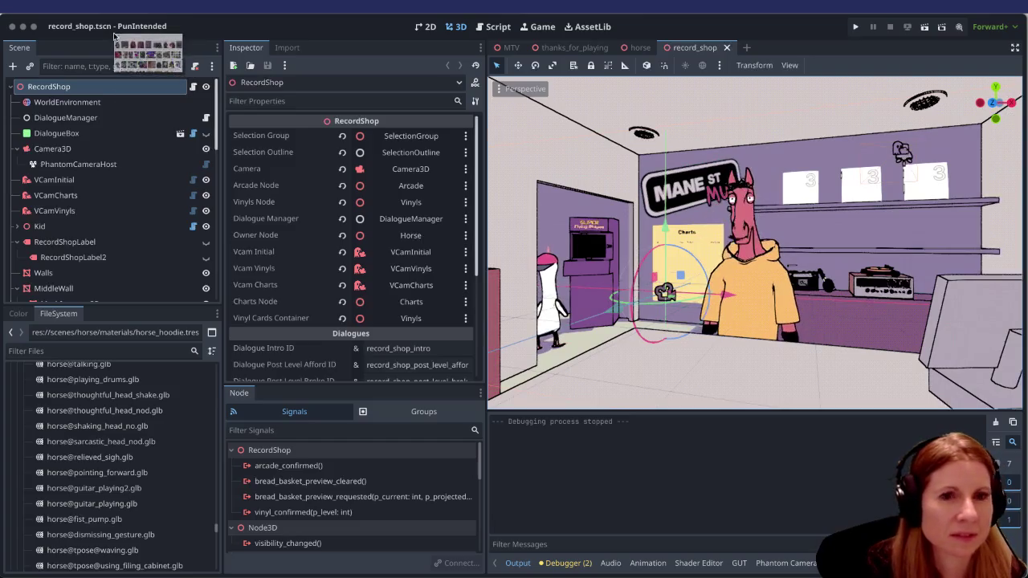
key(super+Tab)
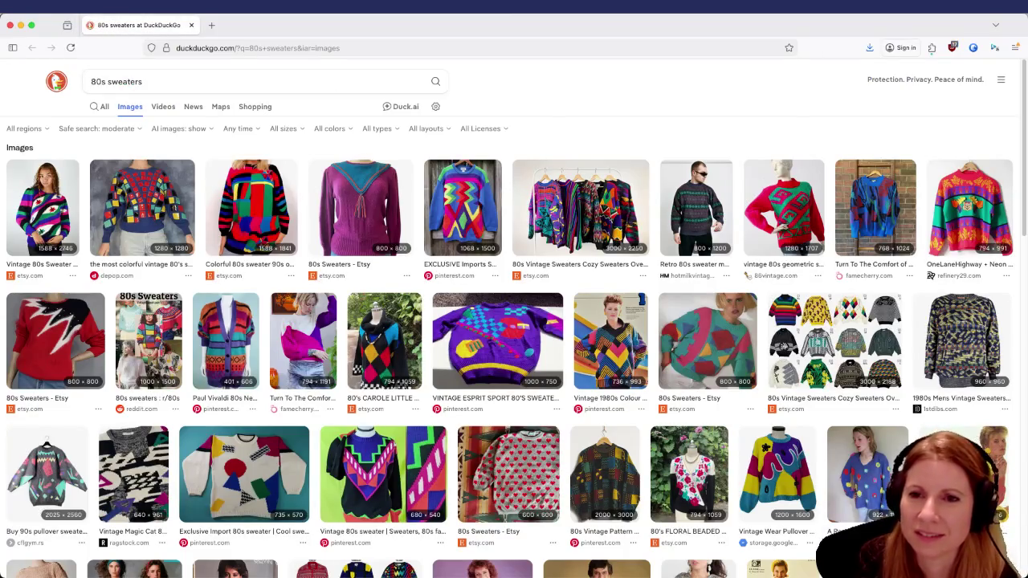
key(super+Tab)
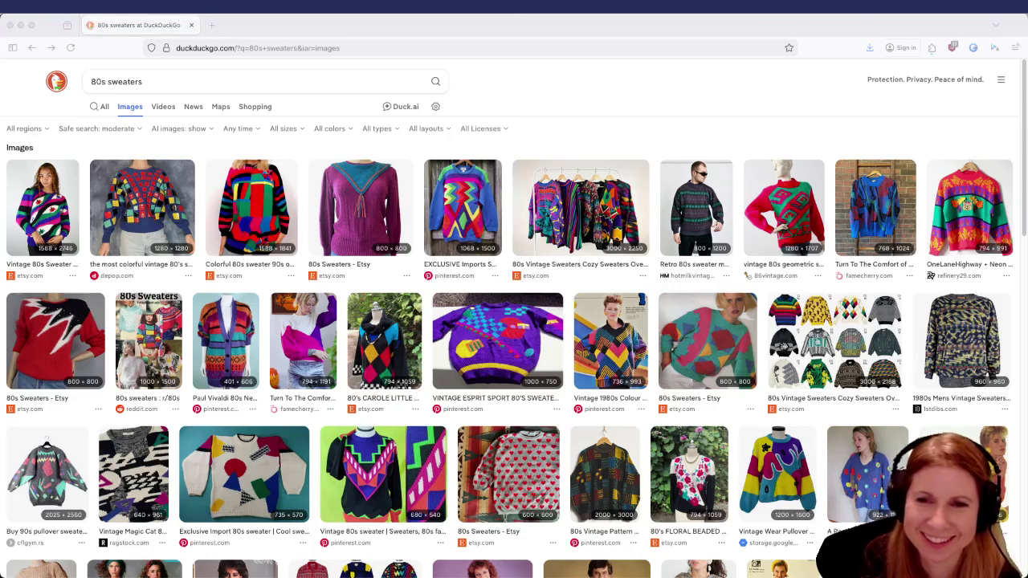
scroll(669, 396, down, 1)
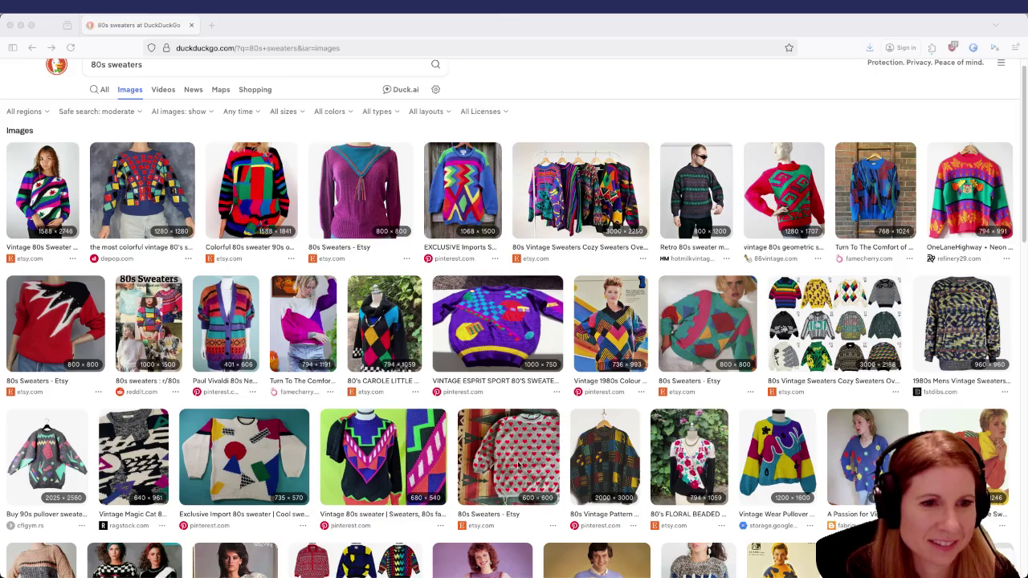
scroll(546, 454, down, 3)
scroll(558, 441, down, 2)
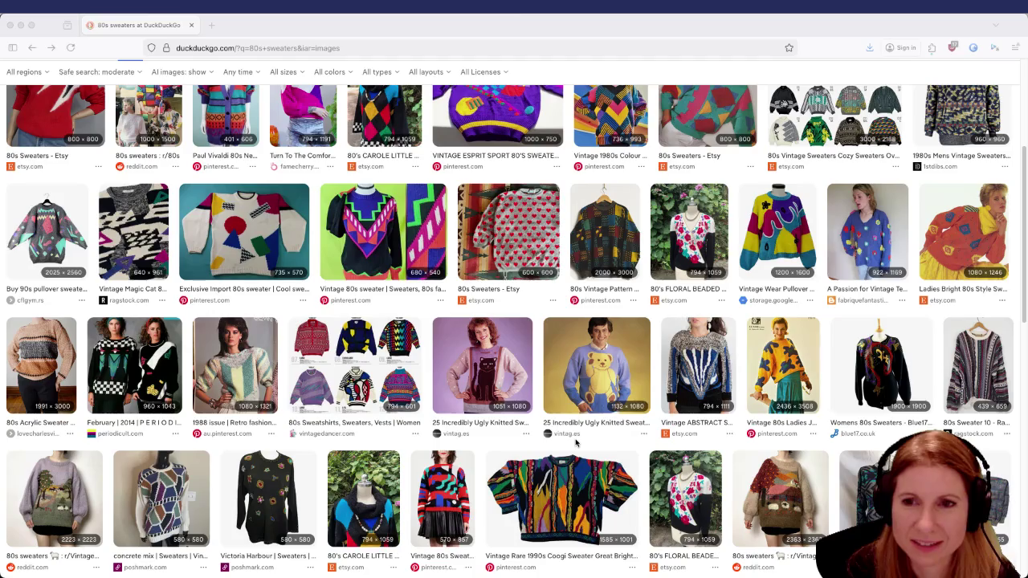
scroll(582, 410, up, 5)
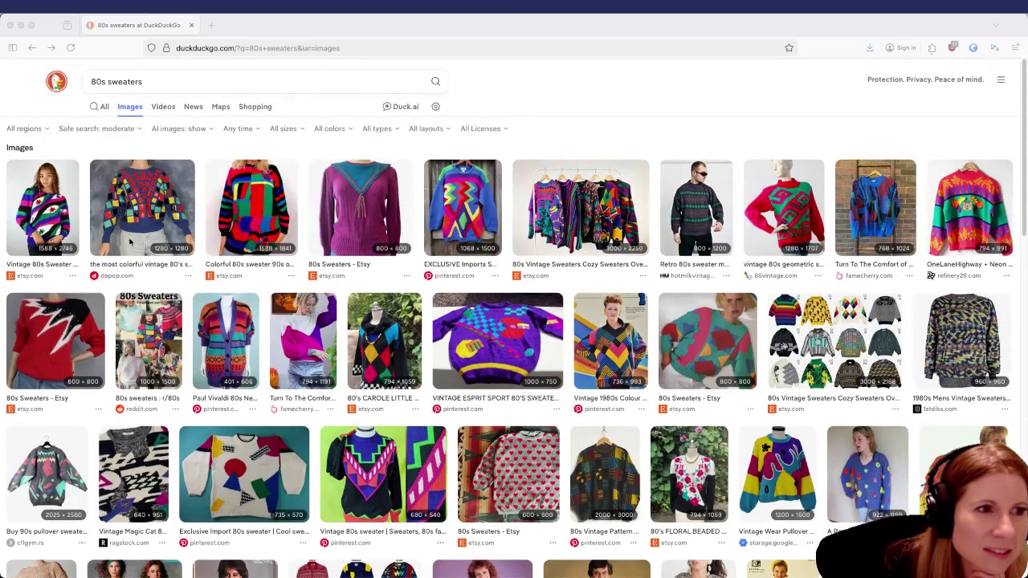